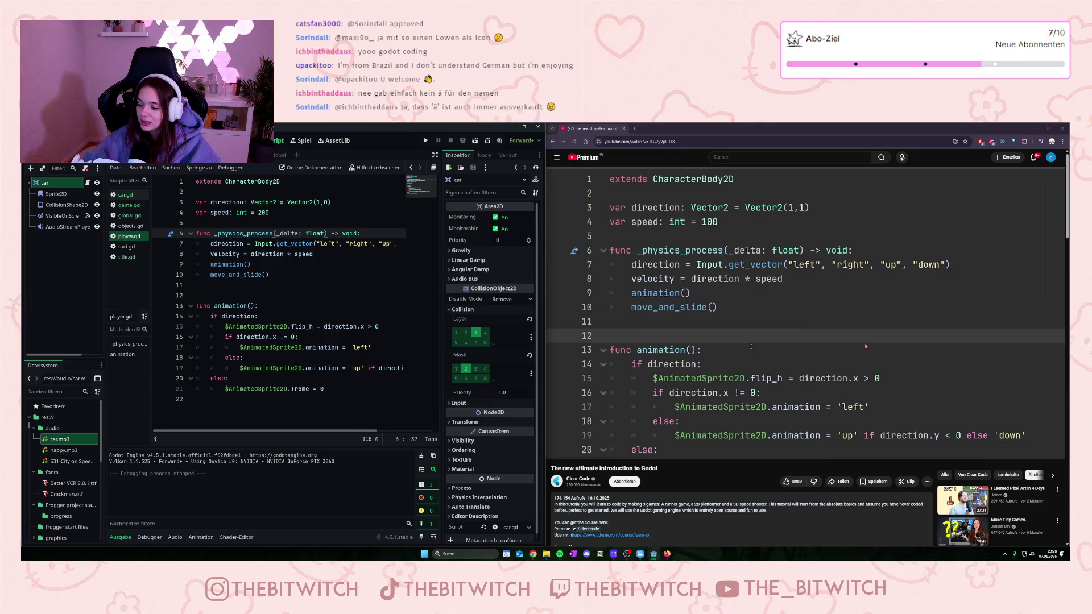
Step: Play the YouTube tutorial and pause it where direction is declared as Vector2.ZERO
{"action": "left_click", "coordinate": [865, 343]}
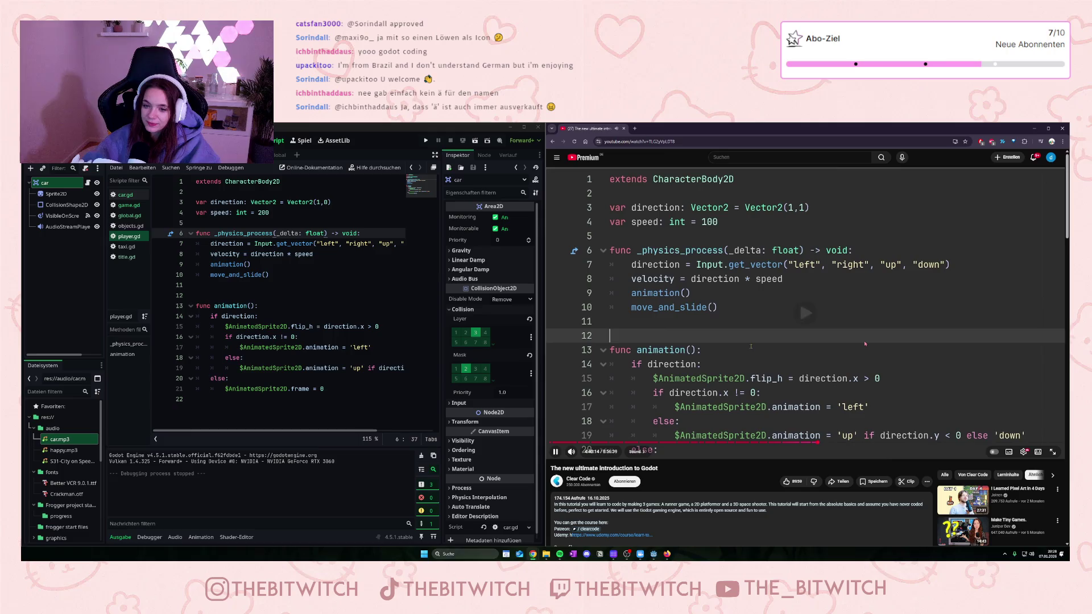
{"action": "left_click", "coordinate": [866, 341]}
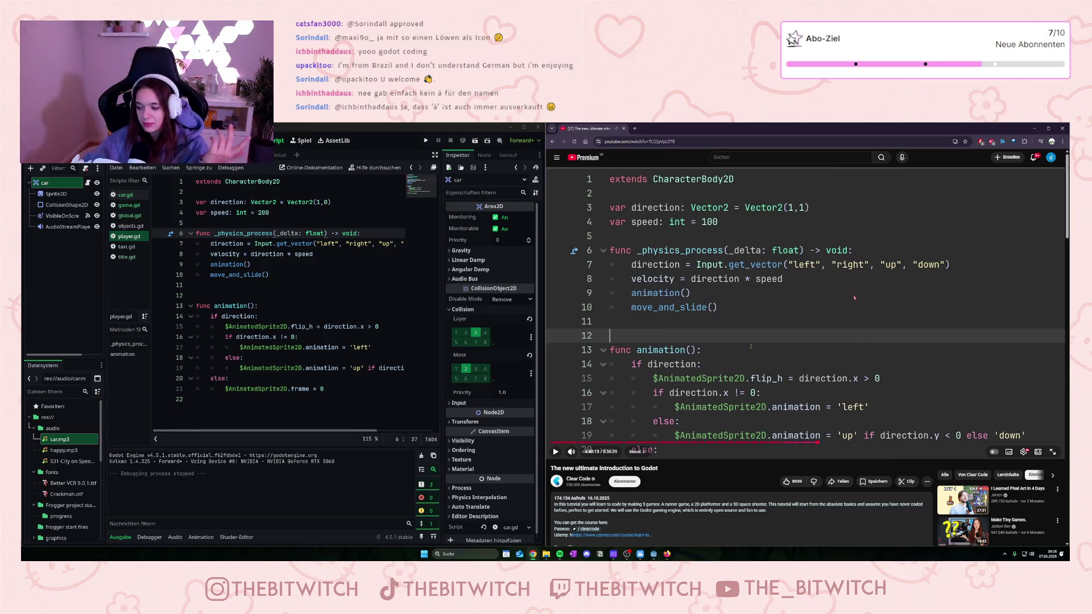
{"action": "left_click", "coordinate": [820, 318]}
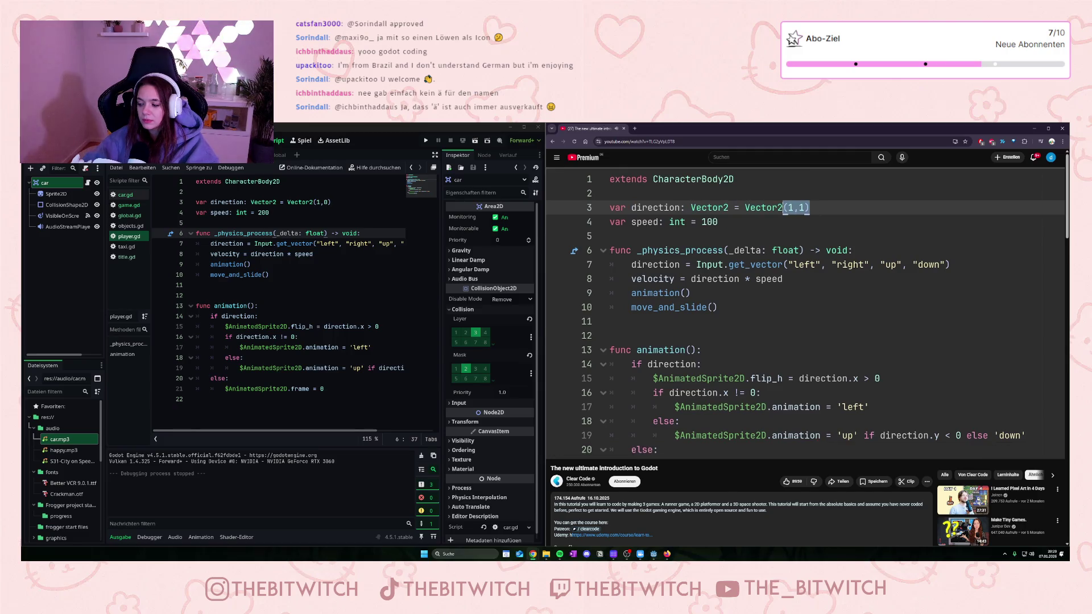
{"action": "left_click", "coordinate": [810, 328]}
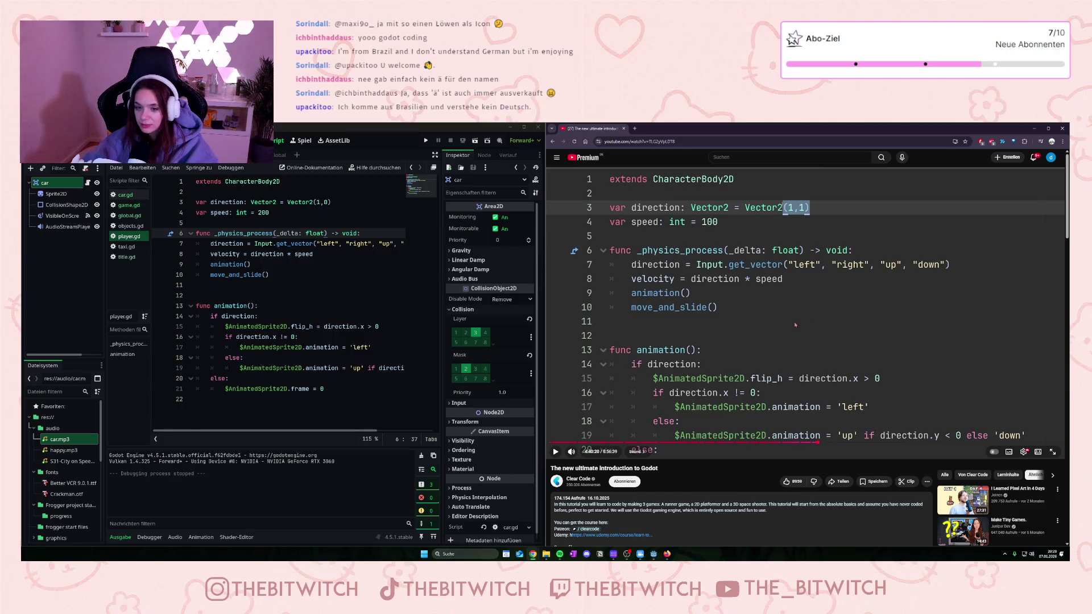
{"action": "left_click", "coordinate": [798, 325]}
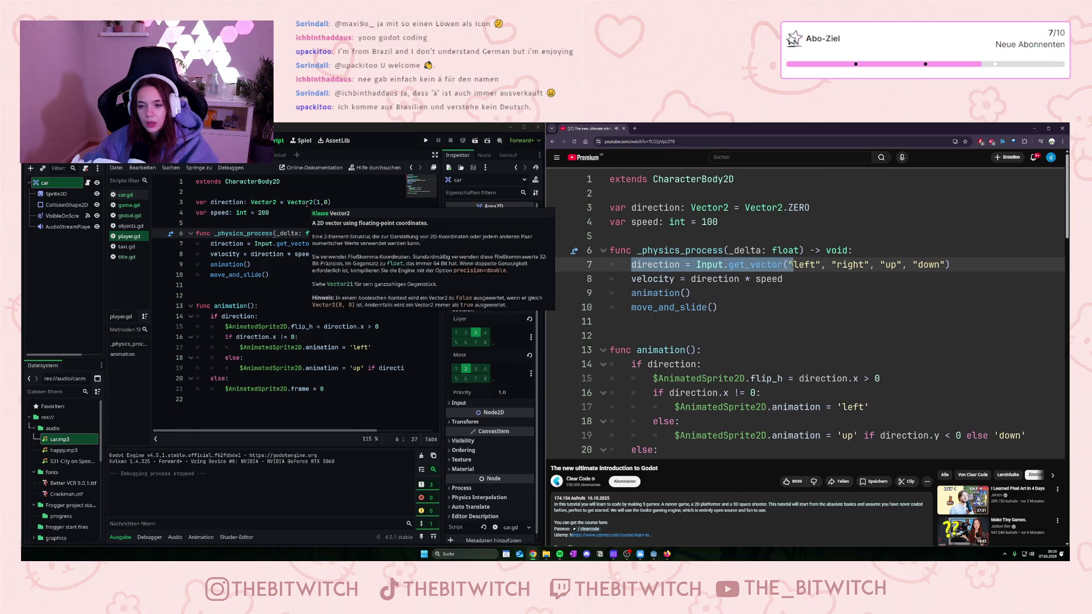
{"action": "left_click", "coordinate": [775, 299]}
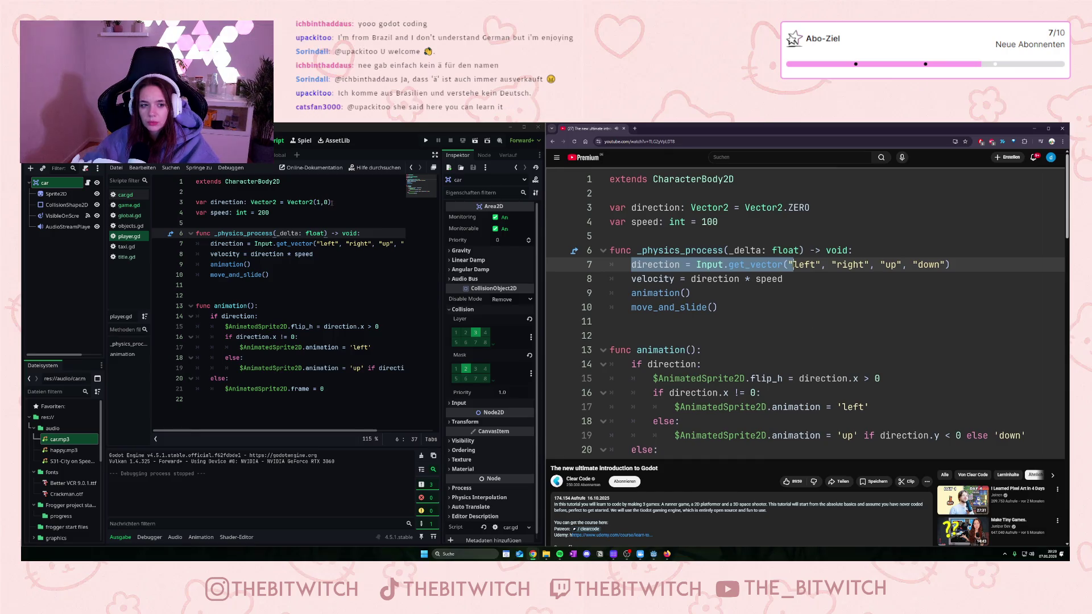
Step: Change direction's initial value on line 3 to Vector2.ZERO using autocomplete while following the tutorial
{"action": "left_click", "coordinate": [308, 202]}
{"action": "type", "text": "2.ZE"}
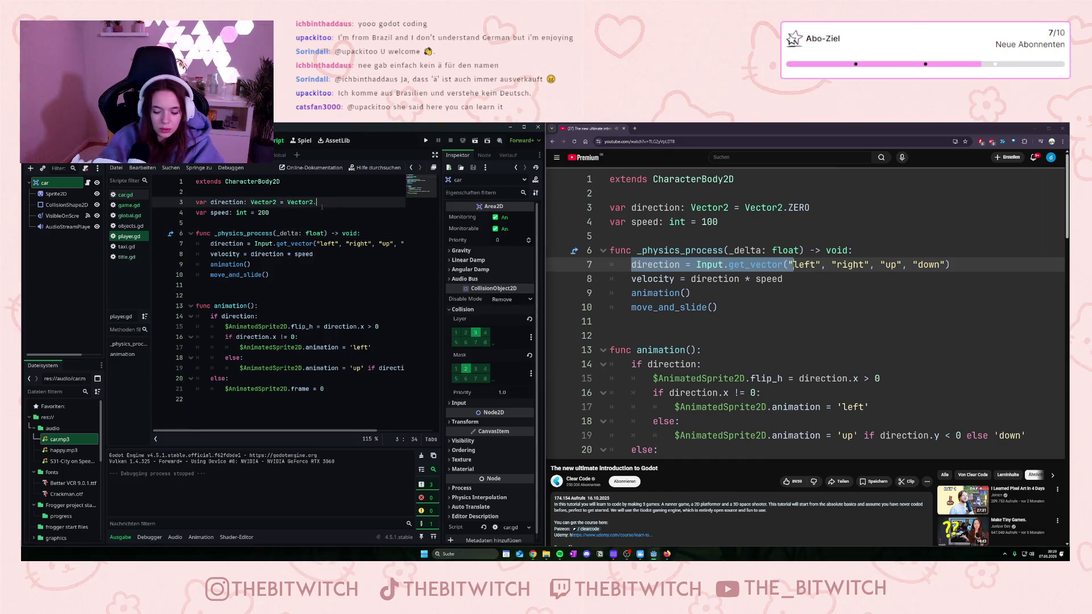
{"action": "key", "text": "Return"}
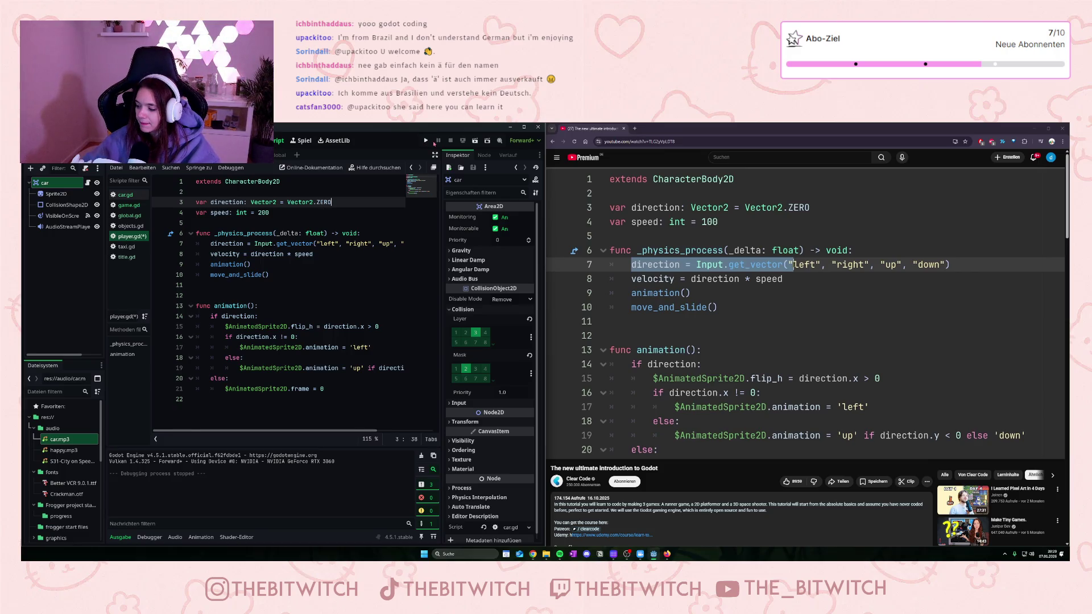
{"action": "left_click", "coordinate": [782, 344]}
{"action": "left_click", "coordinate": [783, 344]}
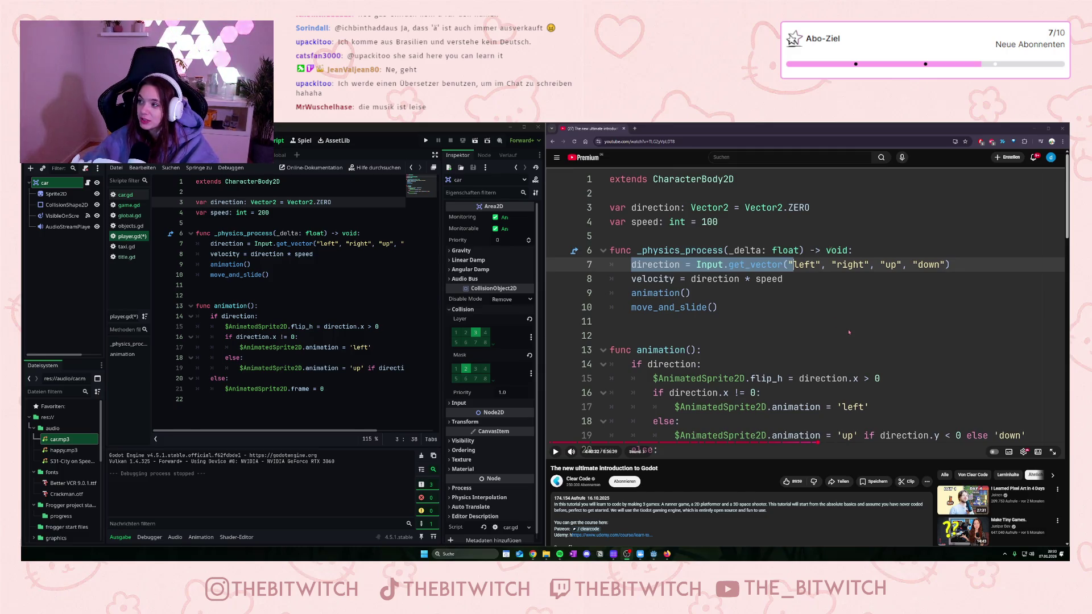
{"action": "left_click", "coordinate": [862, 300]}
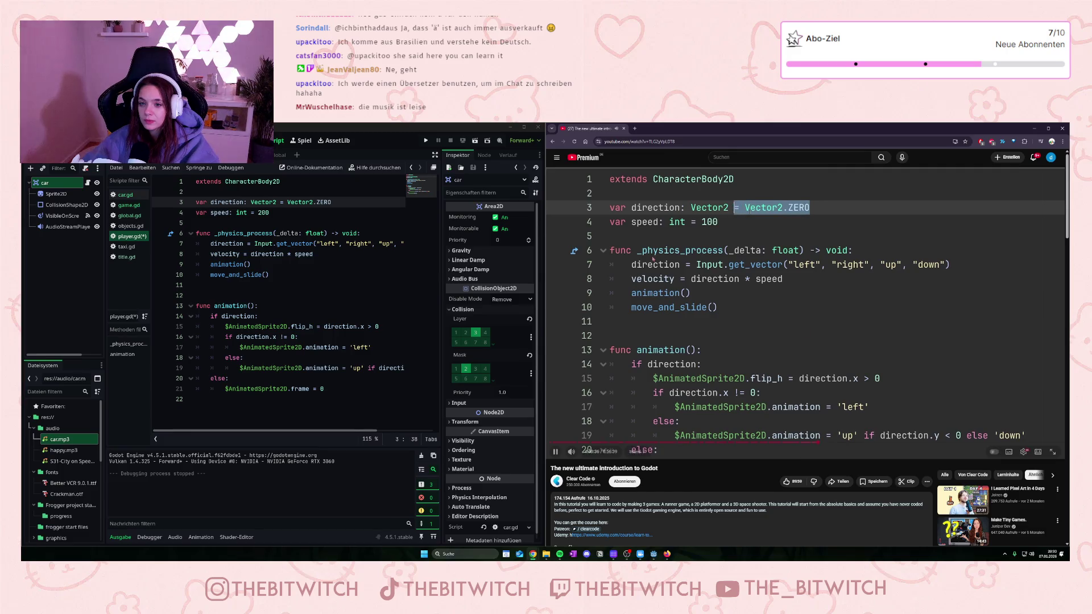
Step: Delete the ' = Vector2.ZERO' initializer so direction is a plain Vector2, and run the project to save
{"action": "left_click", "coordinate": [317, 203]}
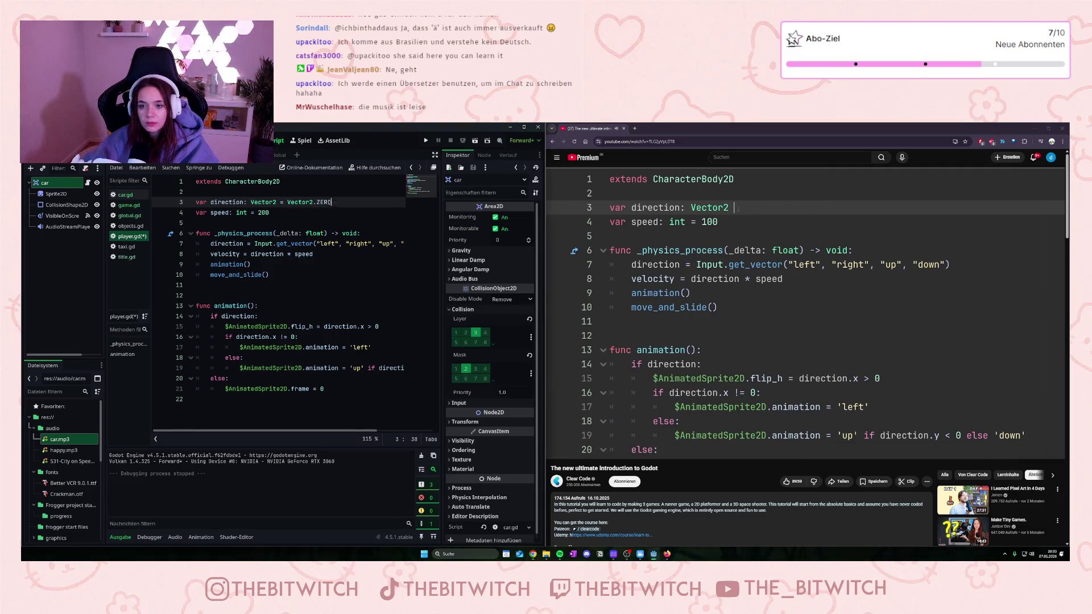
{"action": "key", "text": "ctrl+BackSpace"}
{"action": "key", "text": "ctrl+BackSpace"}
{"action": "key", "text": "ctrl+BackSpace"}
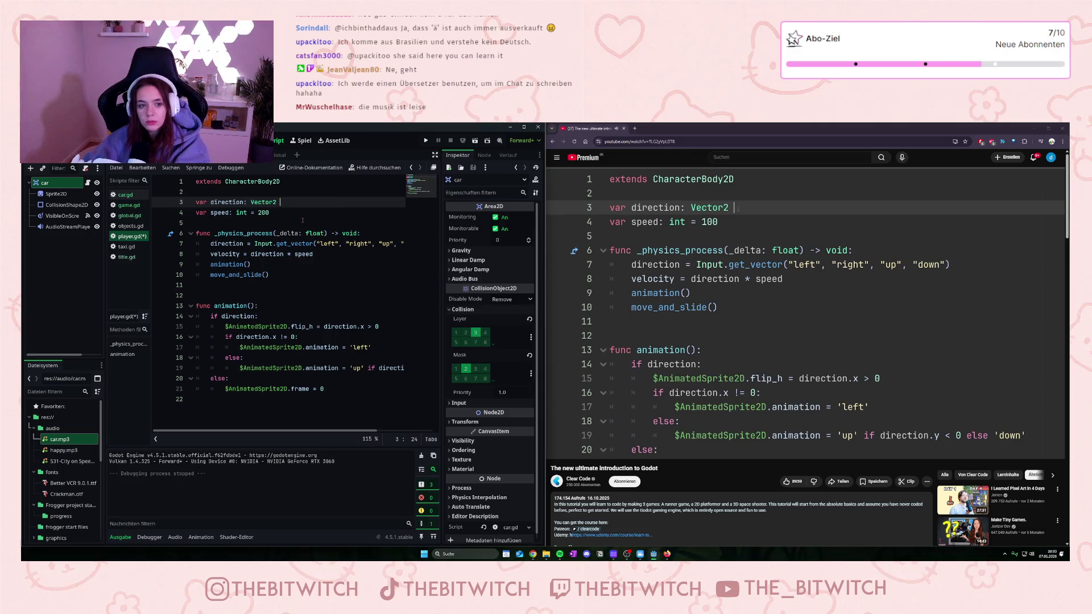
{"action": "left_click", "coordinate": [303, 221]}
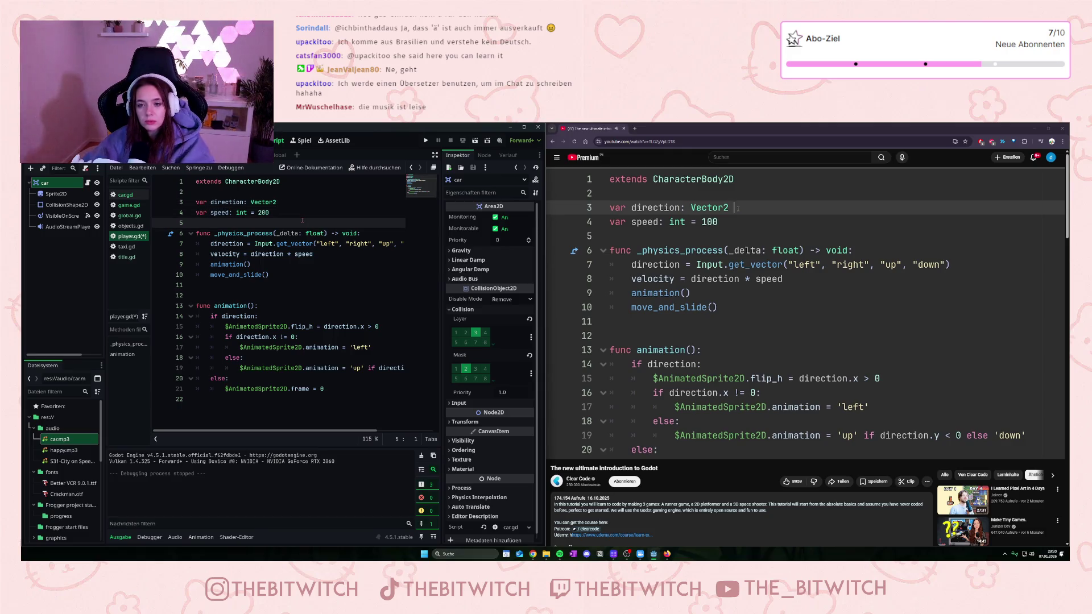
{"action": "left_click", "coordinate": [425, 141]}
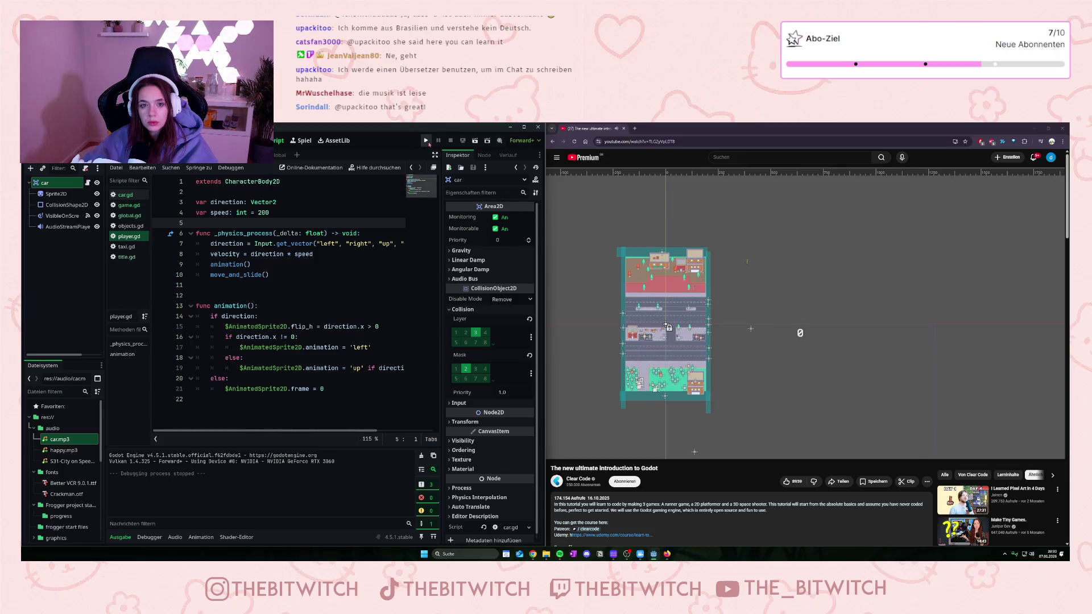
Step: Walk the player onto the road until a taxi hit, close the game window, and relaunch the game
{"action": "key", "text": "Up"}
{"action": "key", "text": "Right"}
{"action": "key", "text": "Up"}
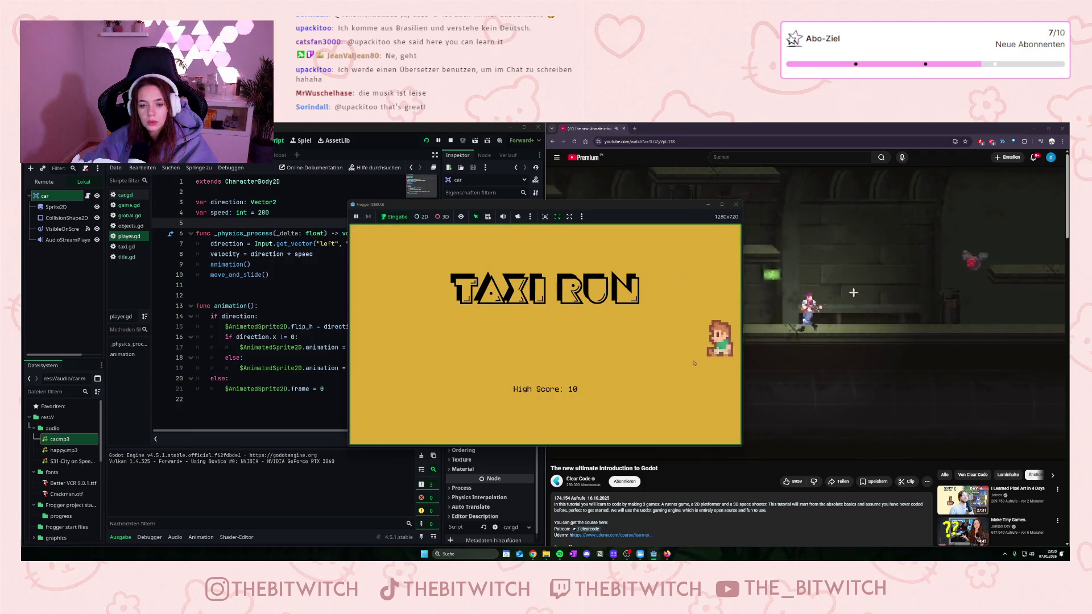
{"action": "left_click", "coordinate": [735, 210]}
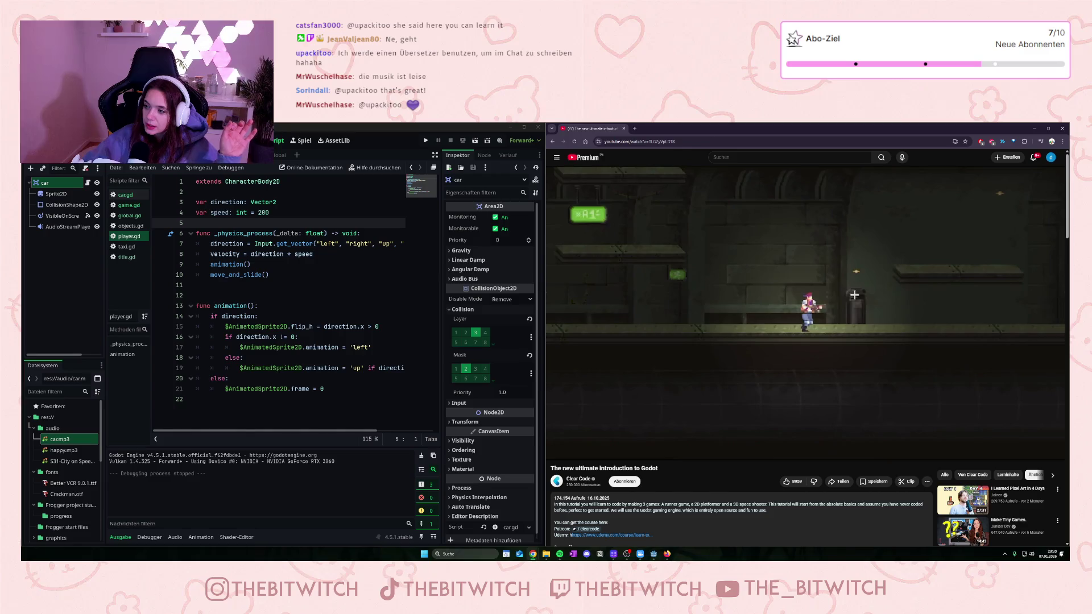
{"action": "mouse_move", "coordinate": [694, 408]}
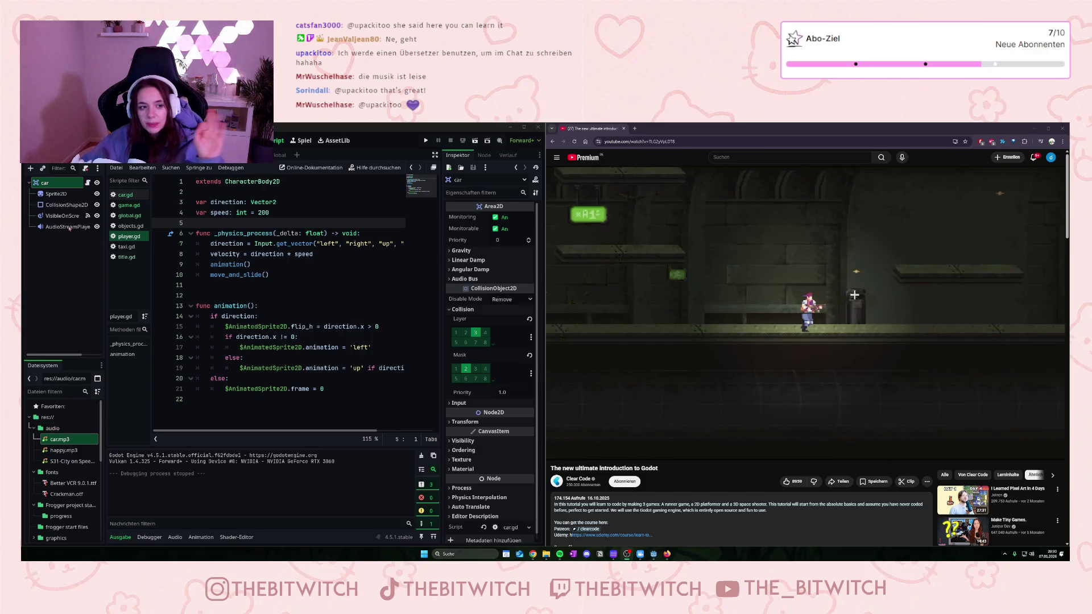
{"action": "left_click", "coordinate": [427, 141]}
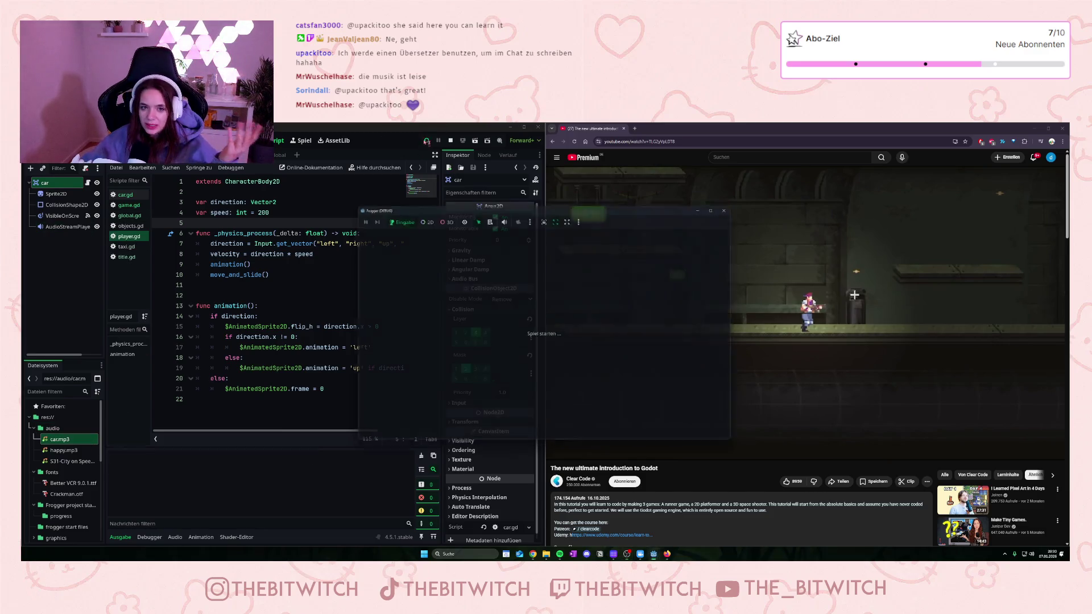
Step: Move the player into traffic, close the game at the High Score 10 title screen, and maximize the editor
{"action": "key", "text": "Up"}
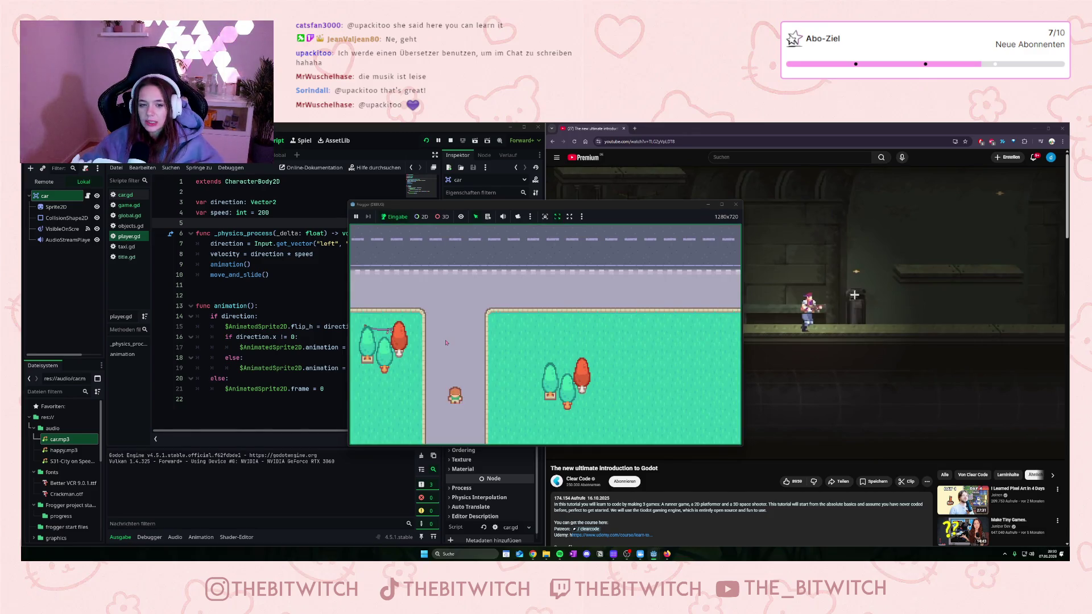
{"action": "key", "text": "Up"}
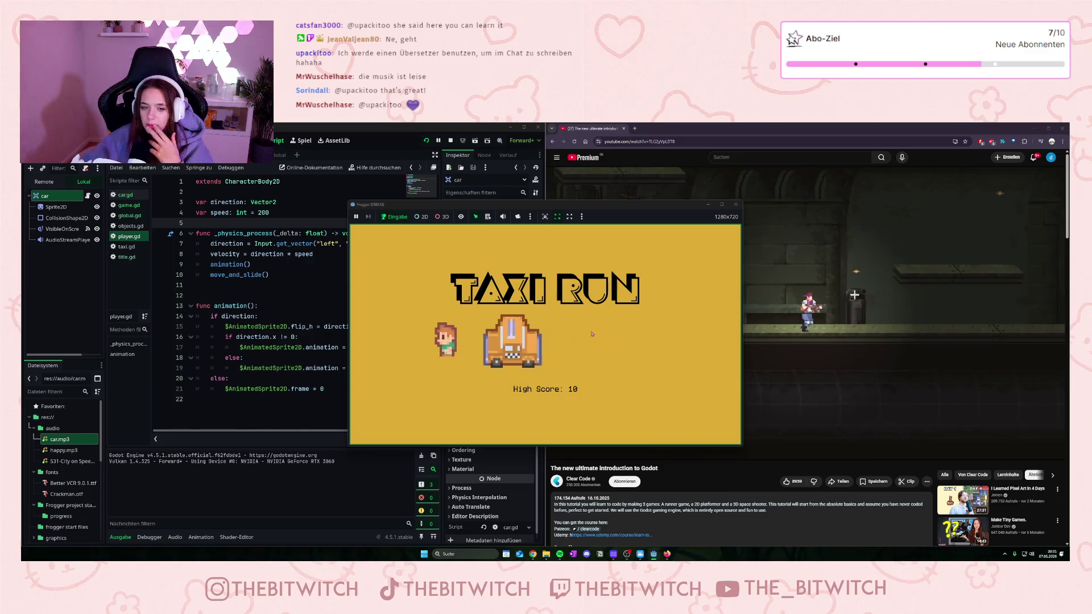
{"action": "left_click", "coordinate": [737, 204]}
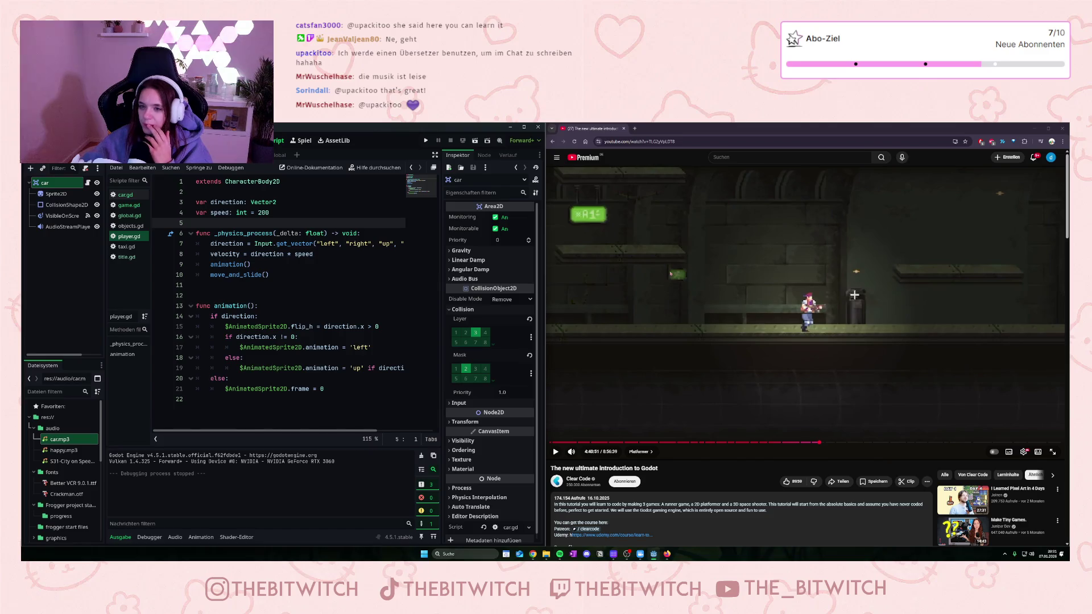
{"action": "key", "text": "super+Up"}
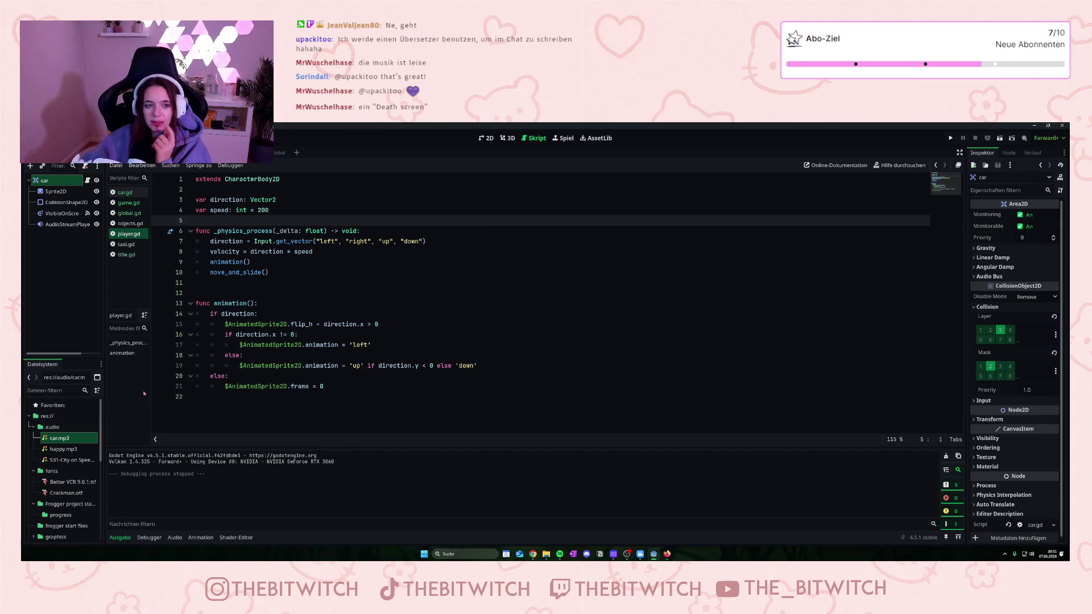
Step: Open game.gd and scroll through it, inspecting the change_scene call and the title.tscn path
{"action": "left_click", "coordinate": [126, 254]}
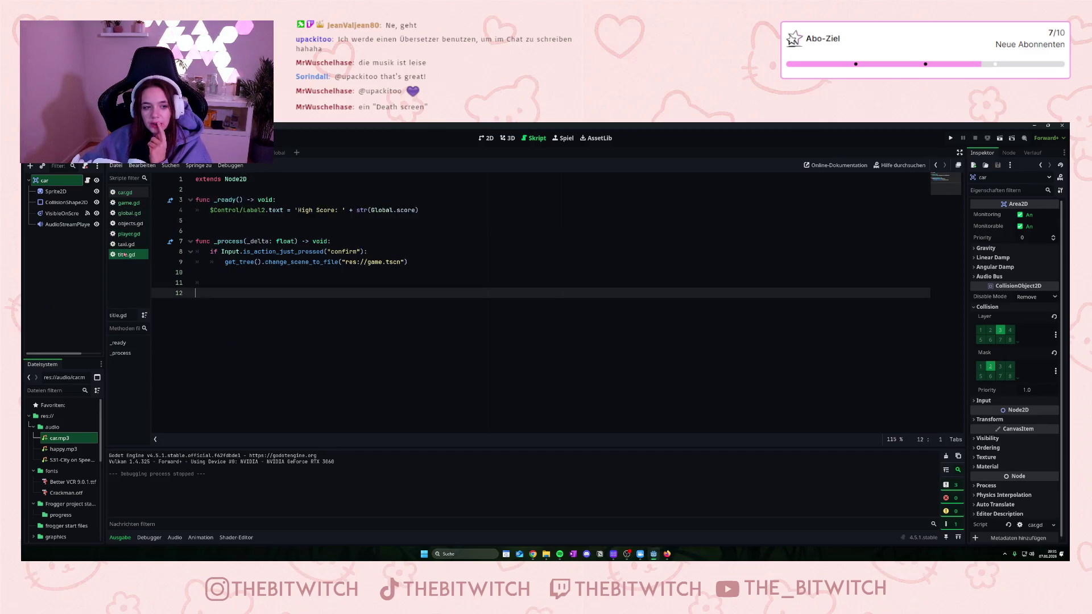
{"action": "left_click", "coordinate": [128, 203]}
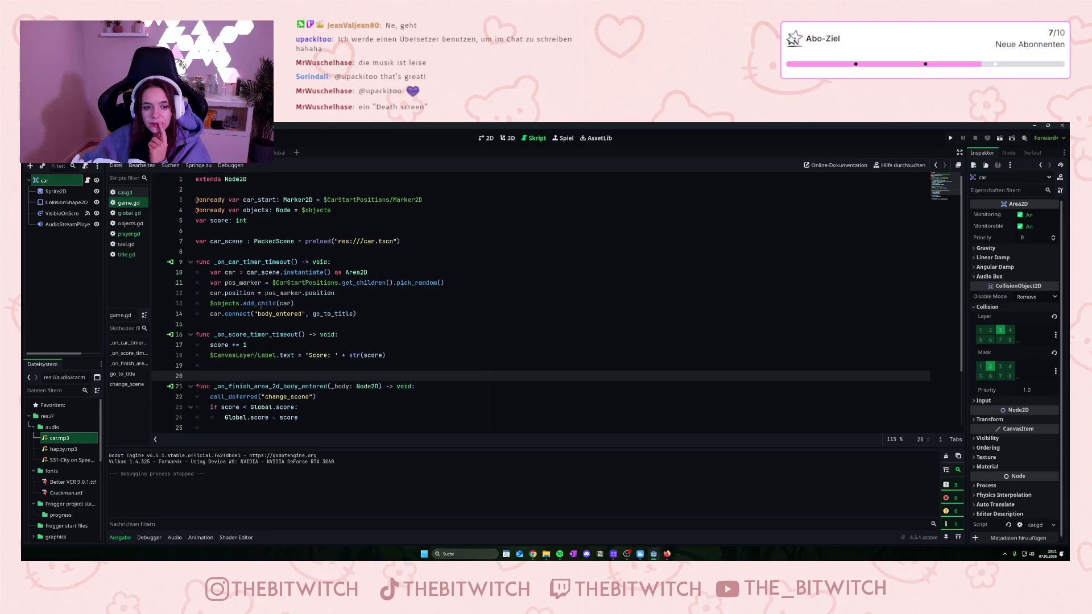
{"action": "scroll", "coordinate": [274, 373], "scroll_direction": "down", "scroll_amount": 1}
{"action": "left_click", "coordinate": [262, 365]}
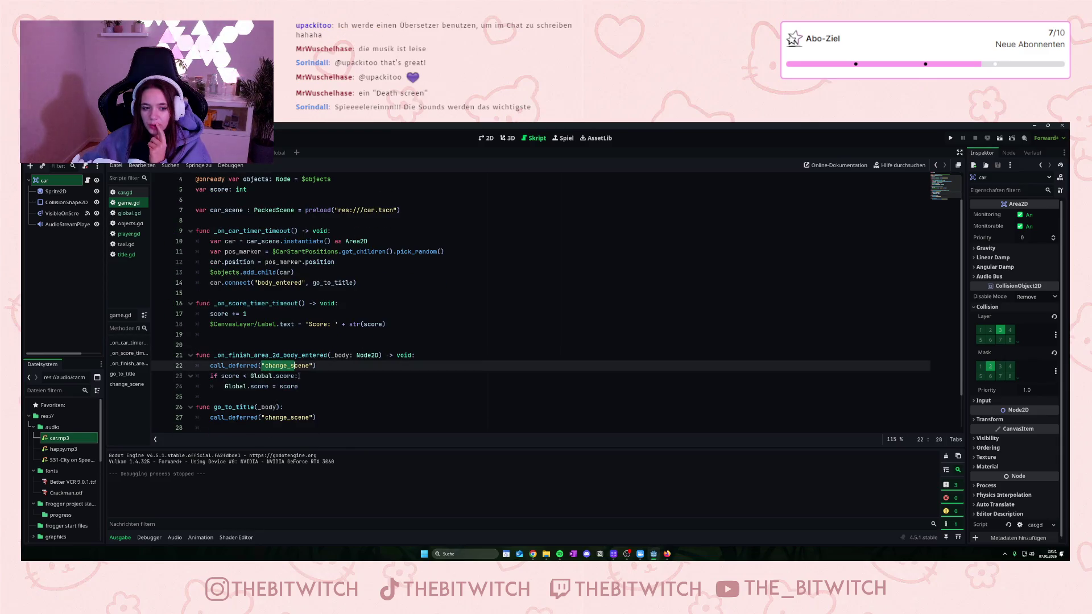
{"action": "left_click", "coordinate": [299, 386]}
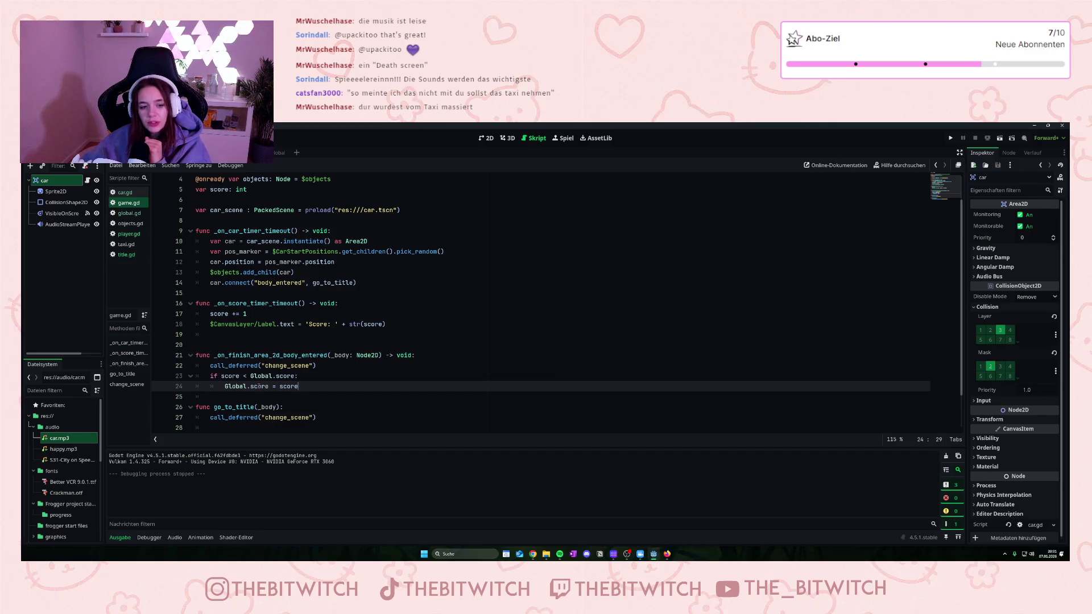
{"action": "scroll", "coordinate": [279, 403], "scroll_direction": "down", "scroll_amount": 1}
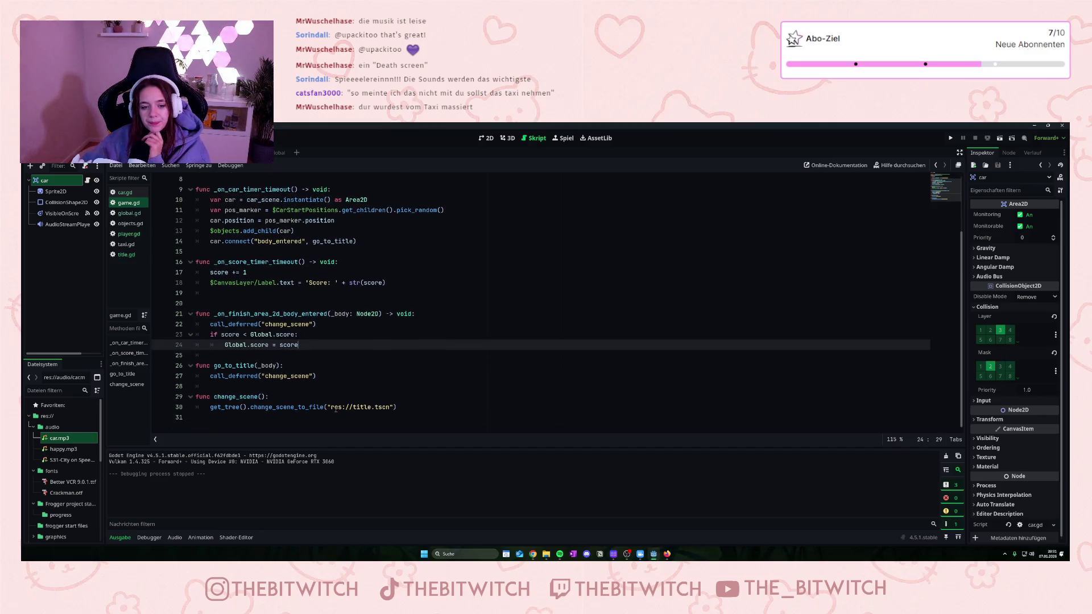
{"action": "left_click", "coordinate": [380, 408]}
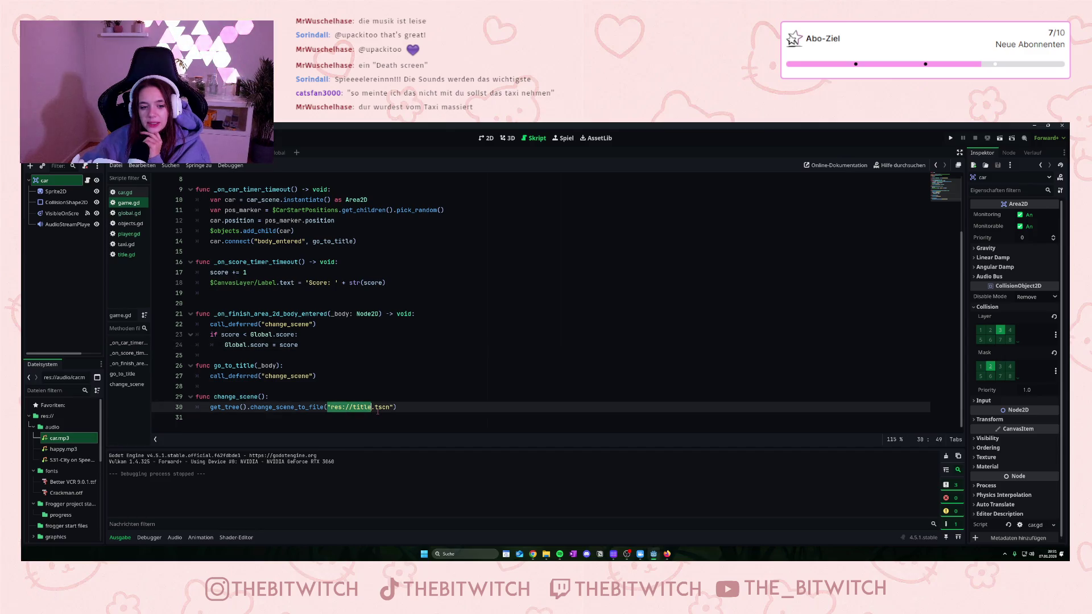
{"action": "left_click_drag", "start_coordinate": [265, 324], "coordinate": [310, 324]}
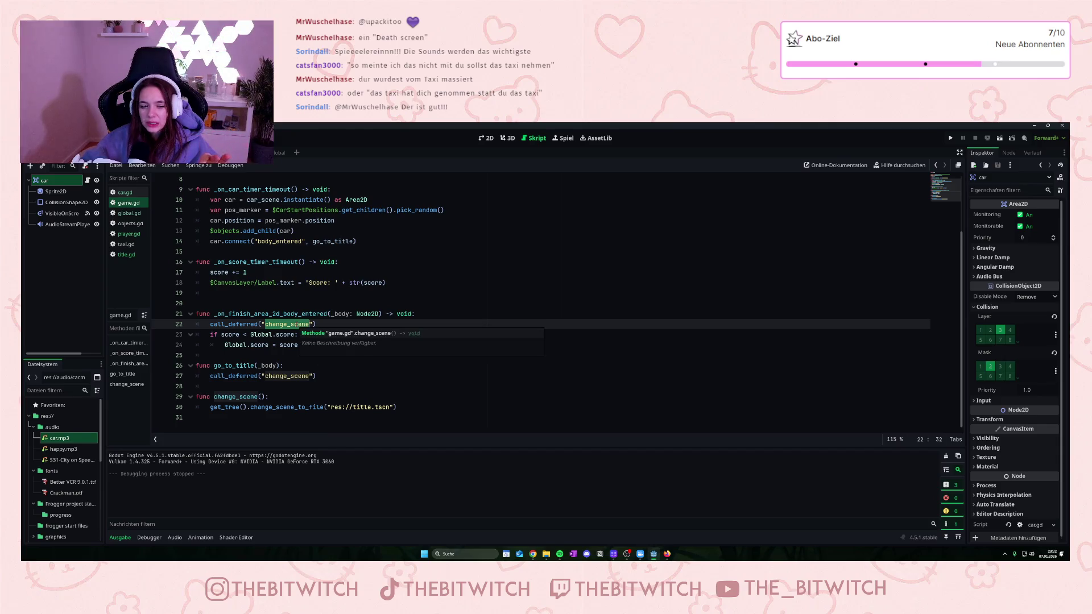
{"action": "left_click", "coordinate": [289, 324]}
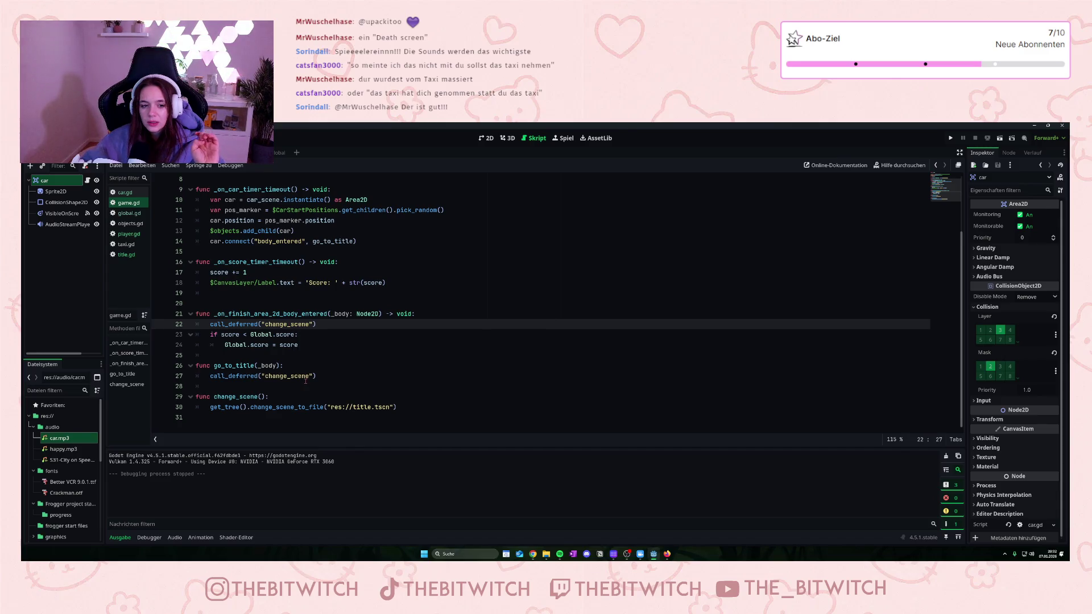
{"action": "scroll", "coordinate": [290, 342], "scroll_direction": "up", "scroll_amount": 3}
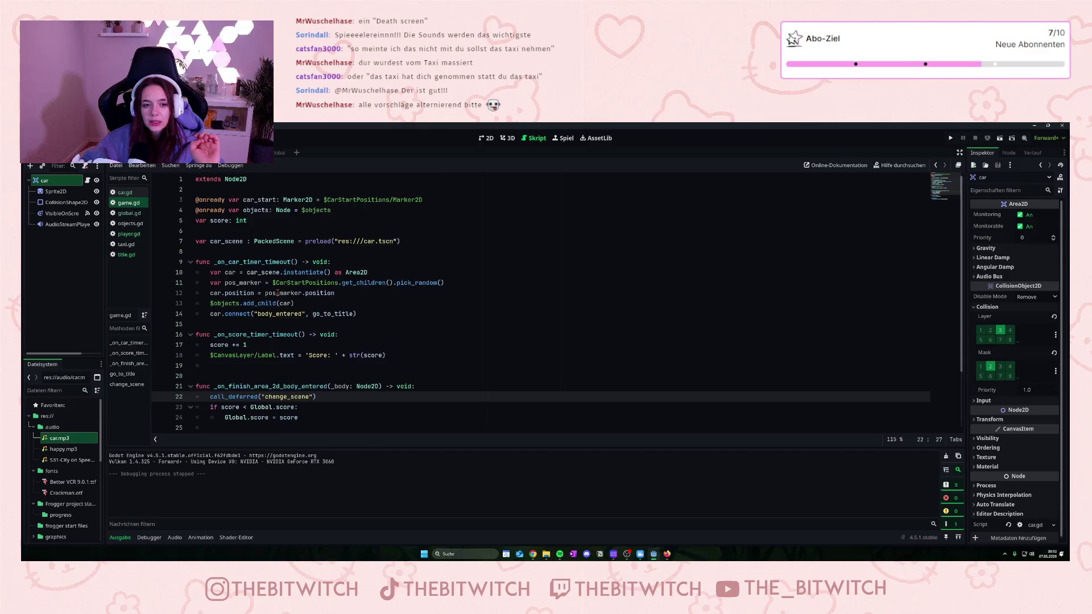
{"action": "scroll", "coordinate": [281, 301], "scroll_direction": "down", "scroll_amount": 3}
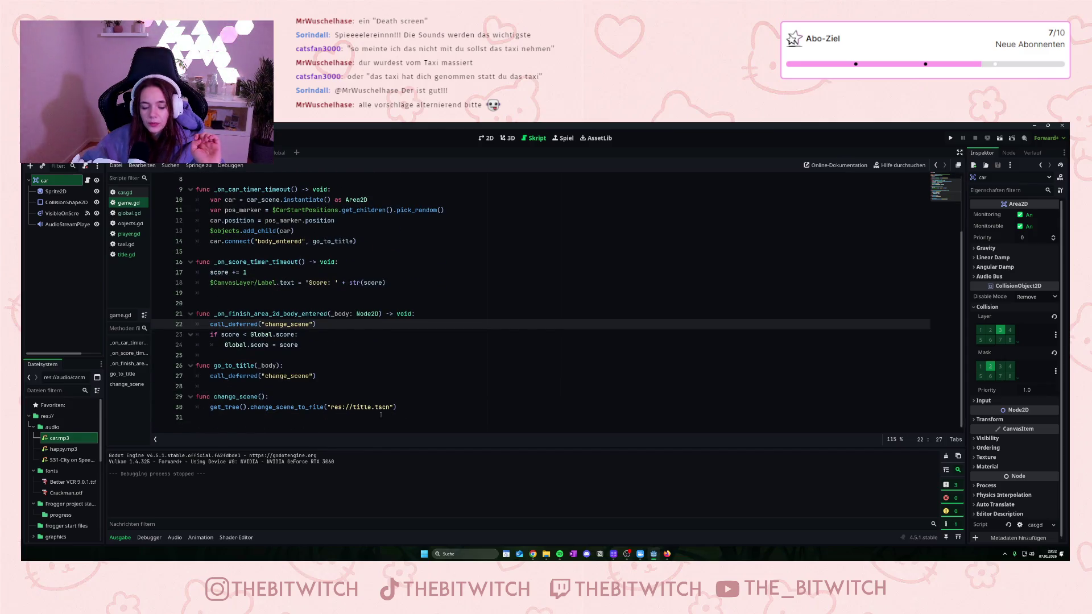
Step: Add a new function win_scene() whose body starts with get_tree()
{"action": "left_click", "coordinate": [448, 408]}
{"action": "key", "text": "Return"}
{"action": "key", "text": "Return"}
{"action": "key", "text": "BackSpace"}
{"action": "type", "text": "func "}
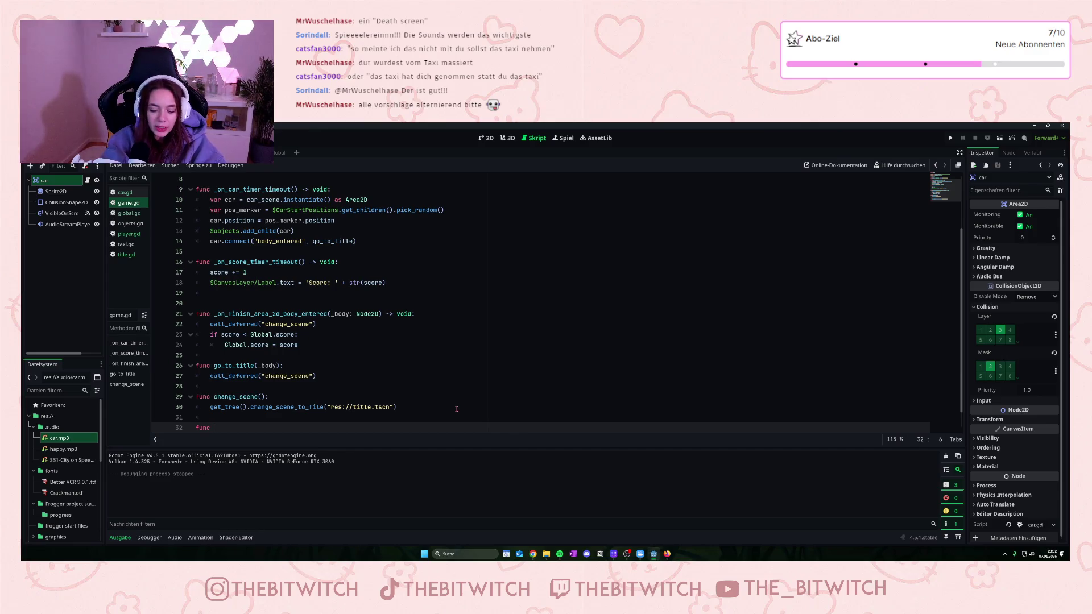
{"action": "type", "text": "win"}
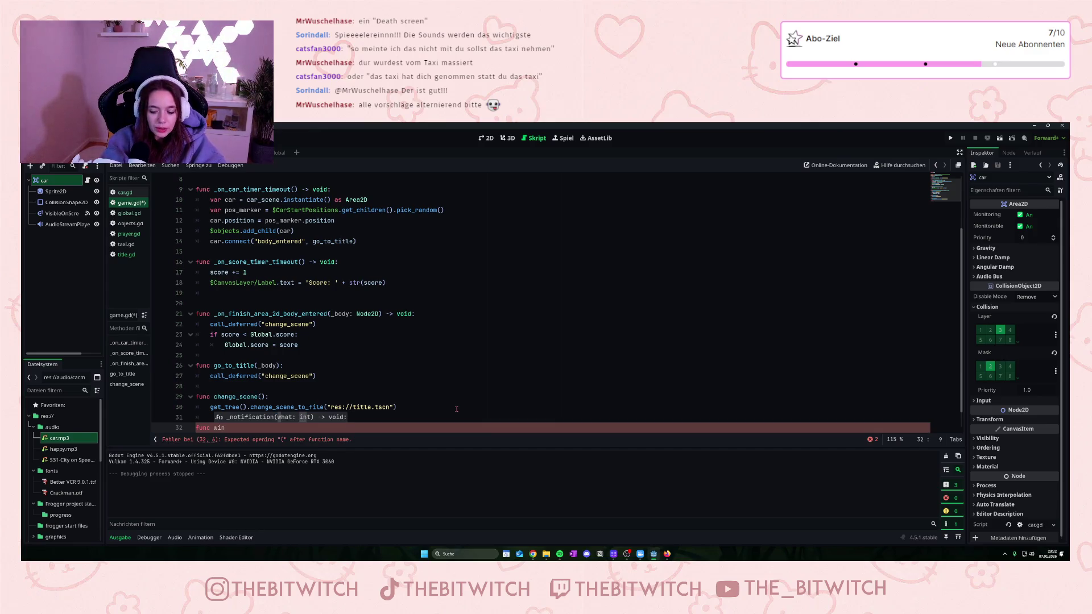
{"action": "type", "text": "_scene"}
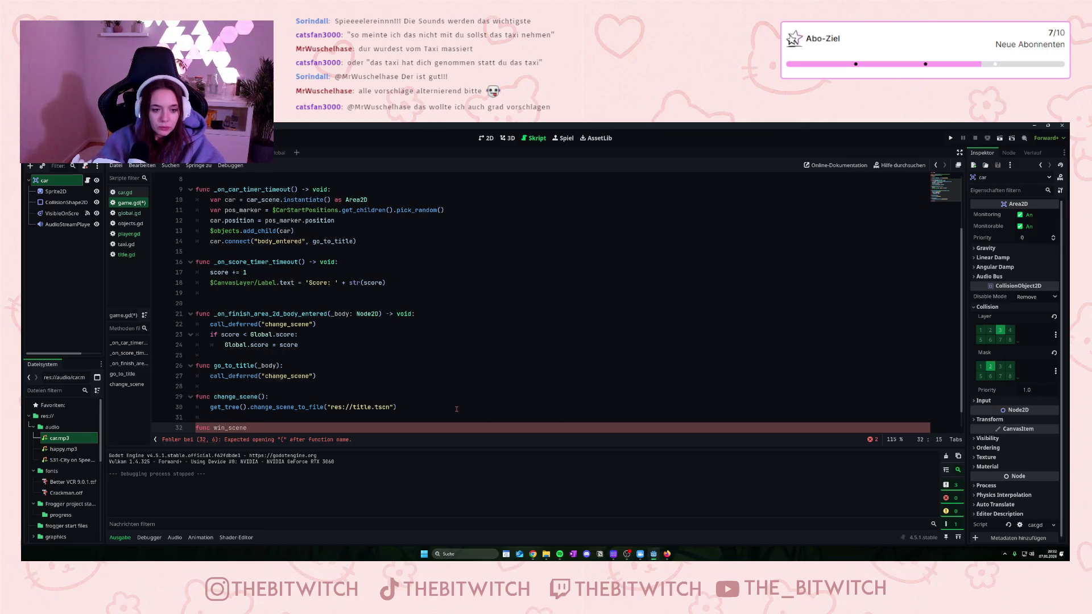
{"action": "type", "text": "():"}
{"action": "key", "text": "Return"}
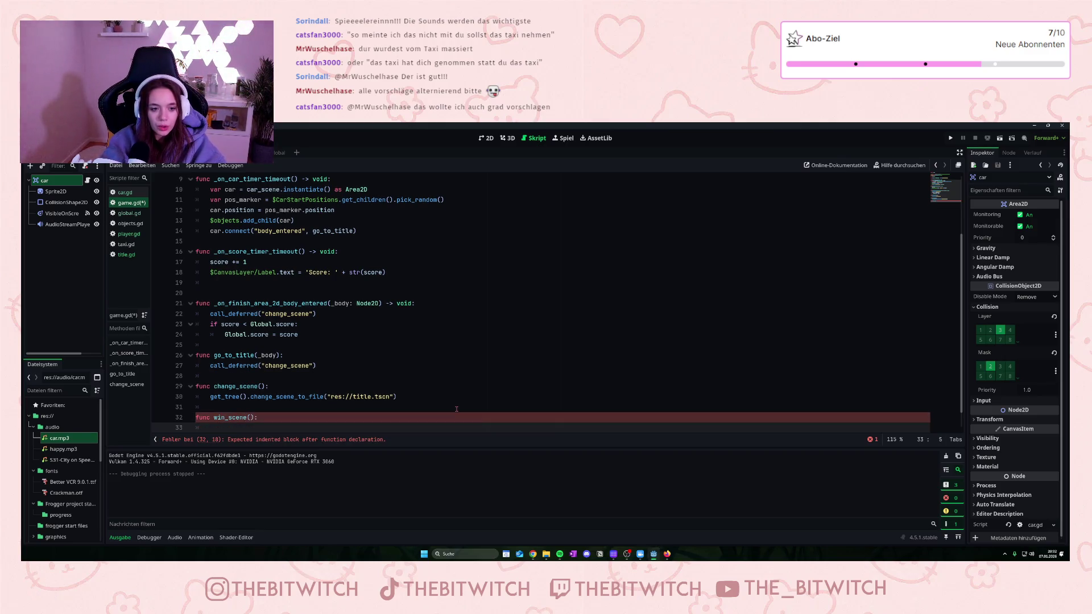
{"action": "type", "text": "get"}
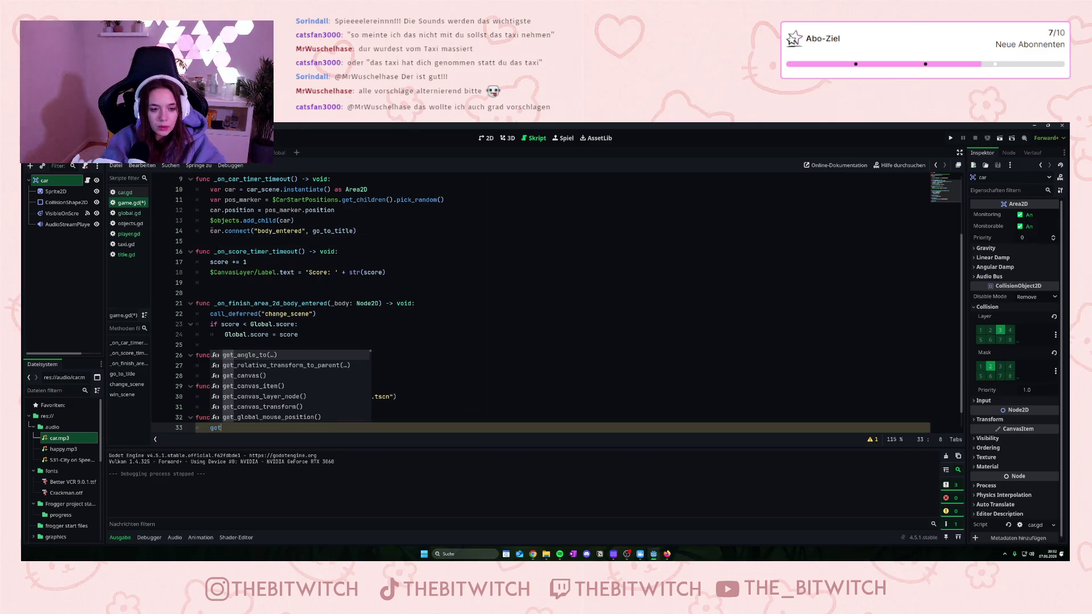
{"action": "type", "text": "_tr"}
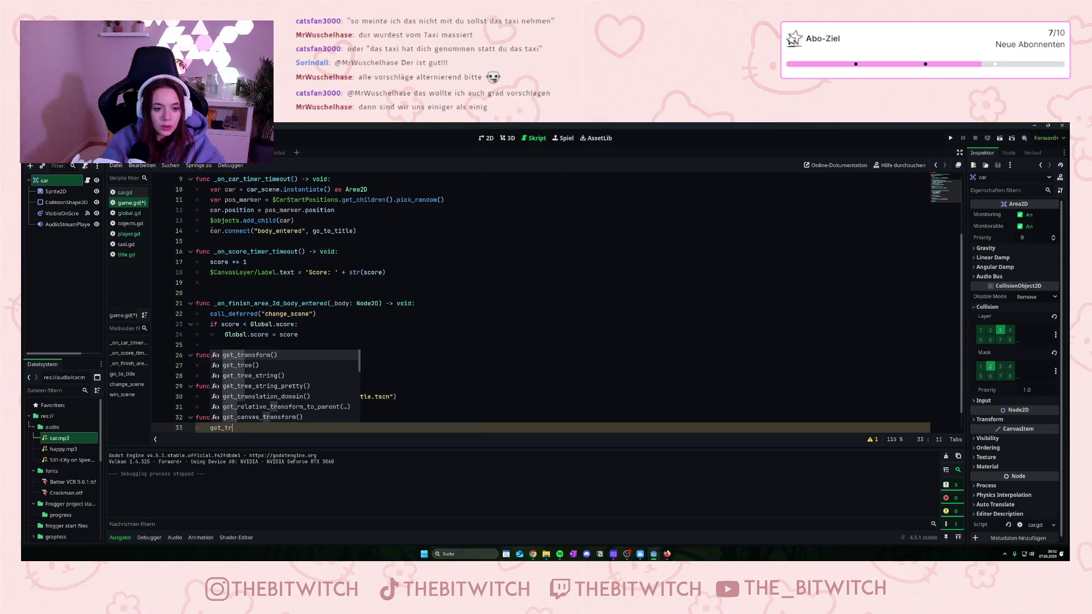
{"action": "left_click", "coordinate": [257, 365]}
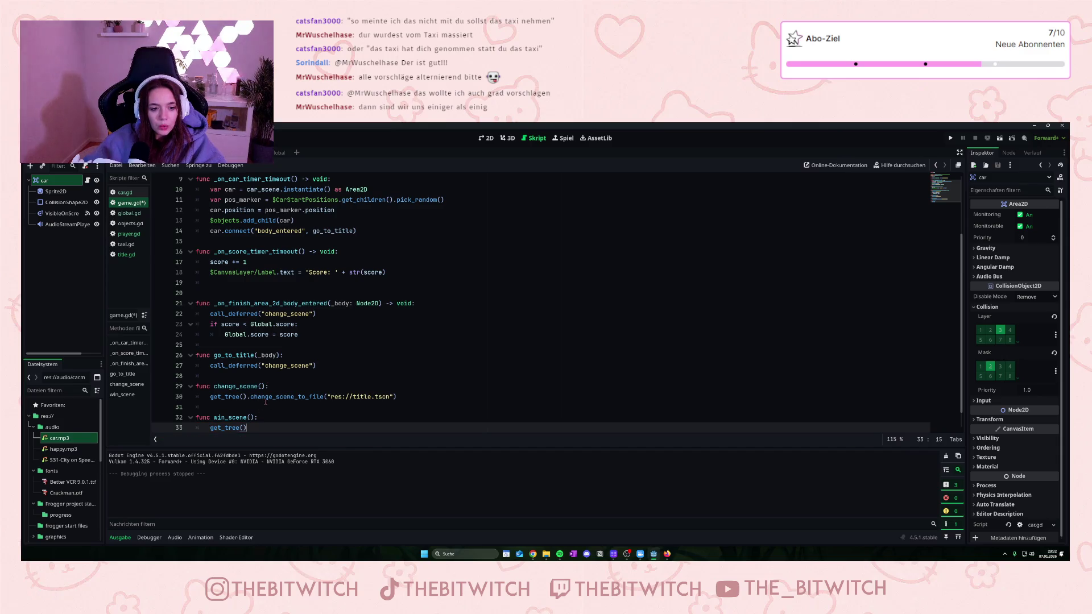
Step: Rename the change_scene function to lost_scene
{"action": "left_click_drag", "start_coordinate": [214, 386], "coordinate": [237, 386]}
{"action": "type", "text": "los"}
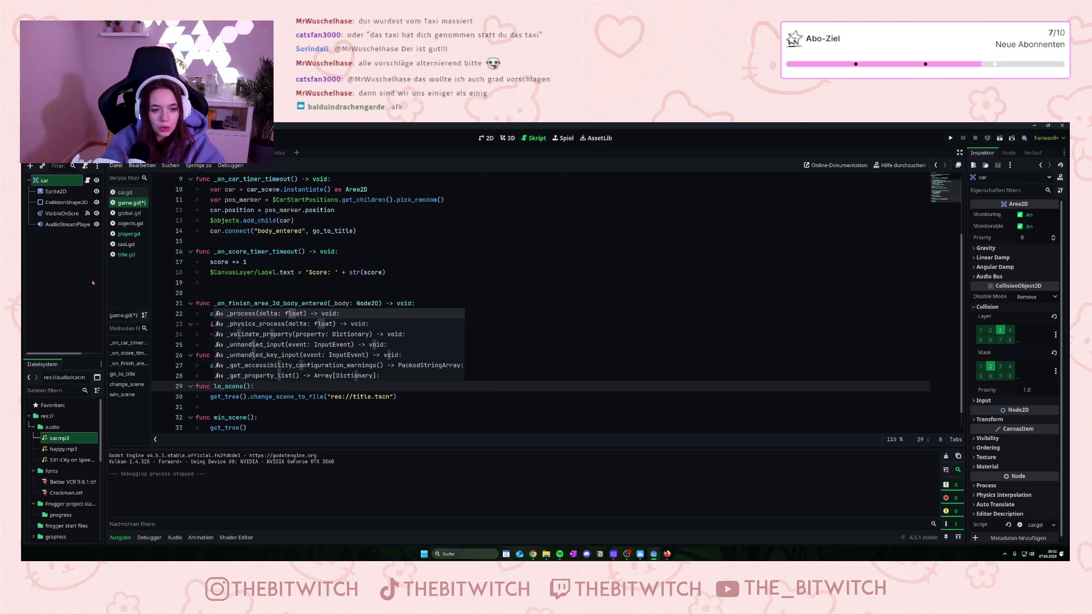
{"action": "type", "text": "t"}
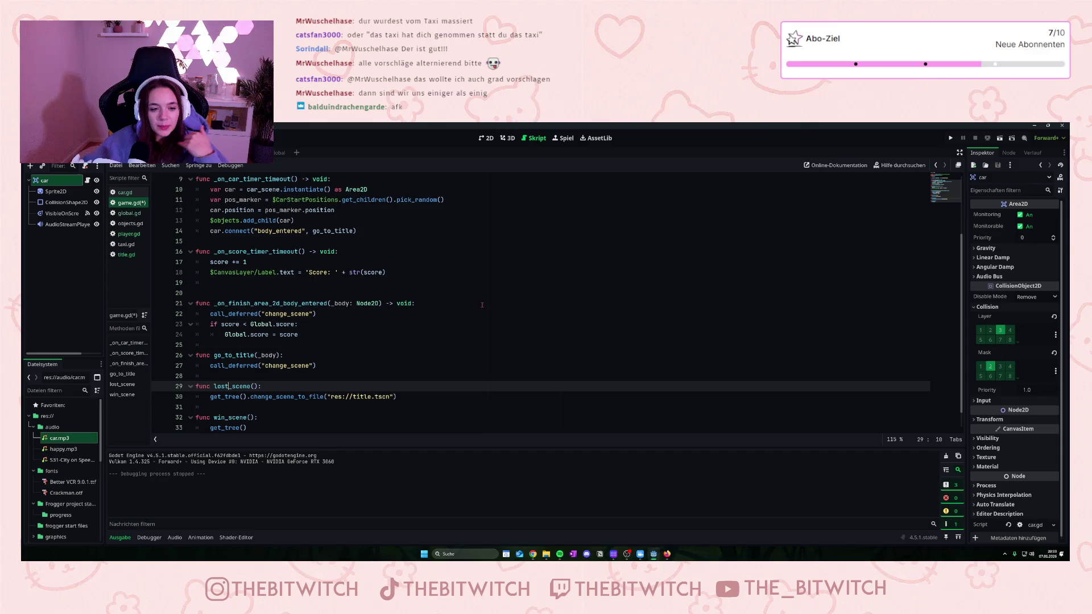
{"action": "scroll", "coordinate": [210, 364], "scroll_direction": "down", "scroll_amount": 1}
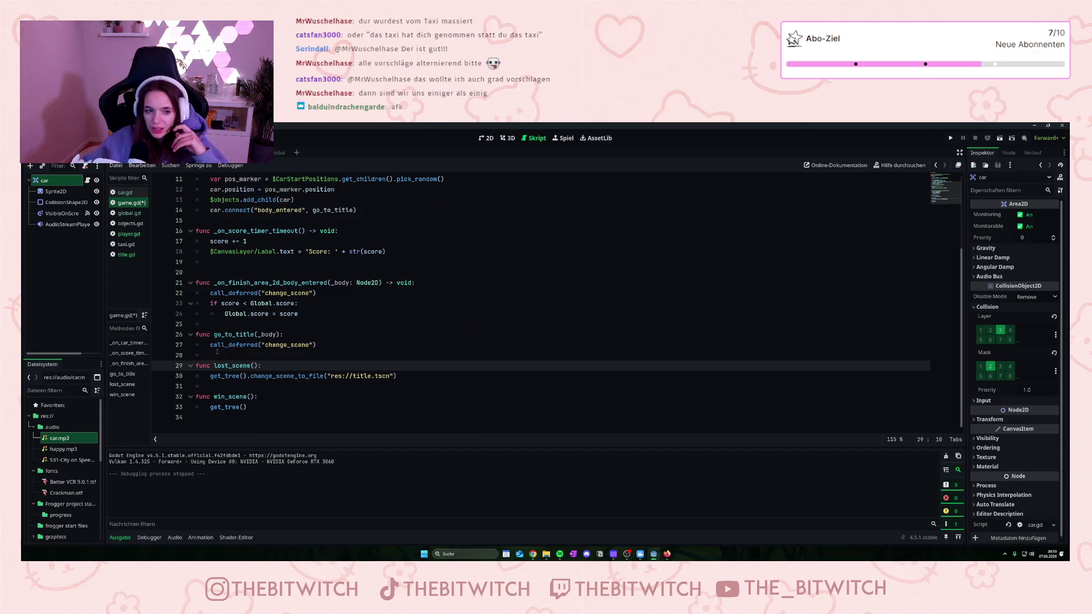
{"action": "scroll", "coordinate": [268, 344], "scroll_direction": "up", "scroll_amount": 1}
{"action": "scroll", "coordinate": [262, 352], "scroll_direction": "down", "scroll_amount": 1}
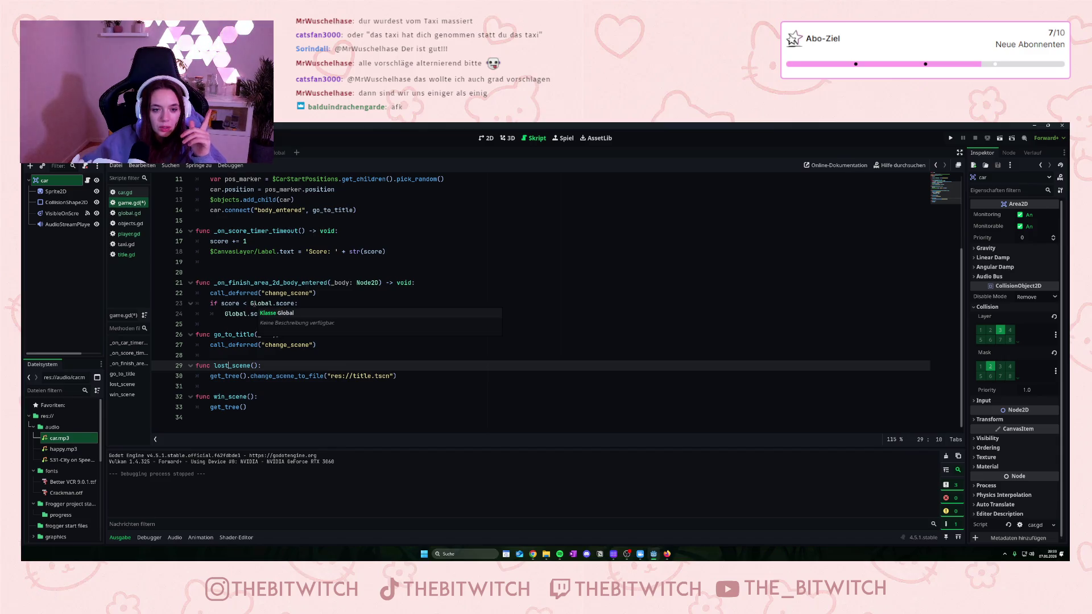
{"action": "scroll", "coordinate": [310, 301], "scroll_direction": "up", "scroll_amount": 1}
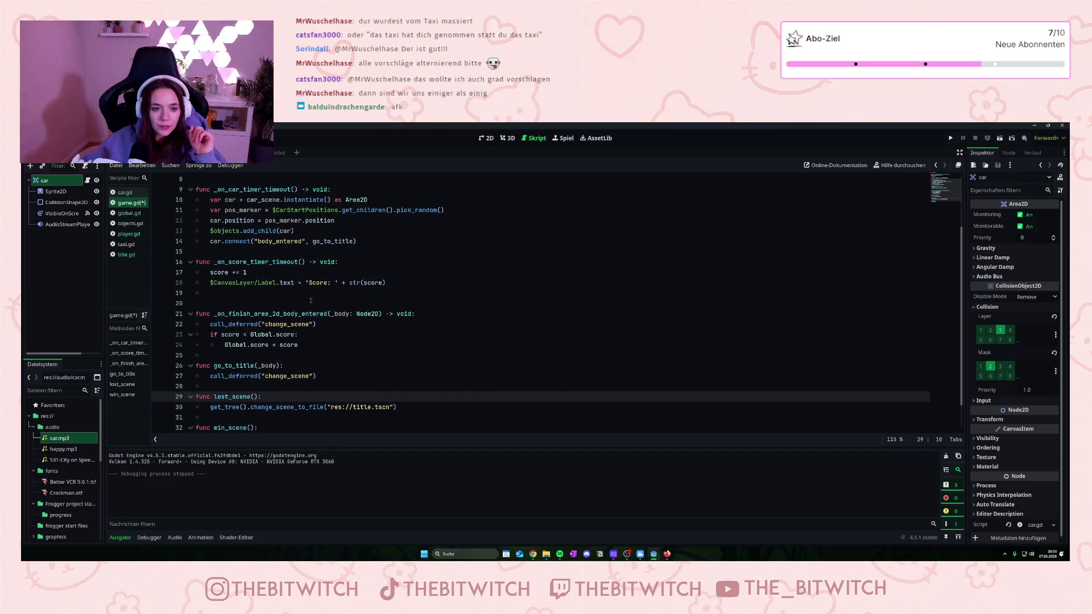
{"action": "scroll", "coordinate": [281, 326], "scroll_direction": "up", "scroll_amount": 1}
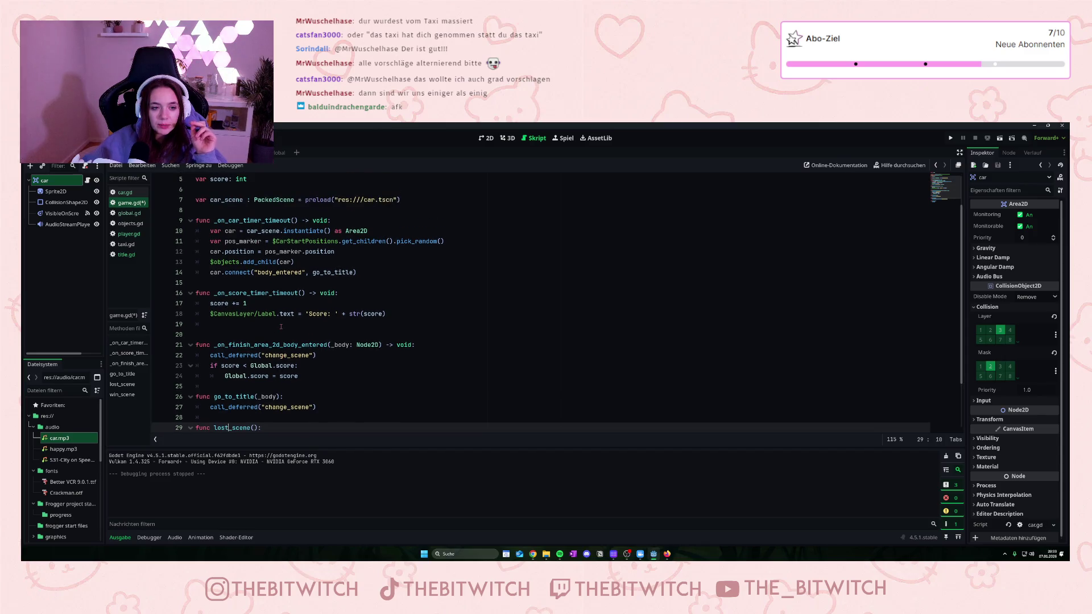
{"action": "scroll", "coordinate": [281, 326], "scroll_direction": "down", "scroll_amount": 2}
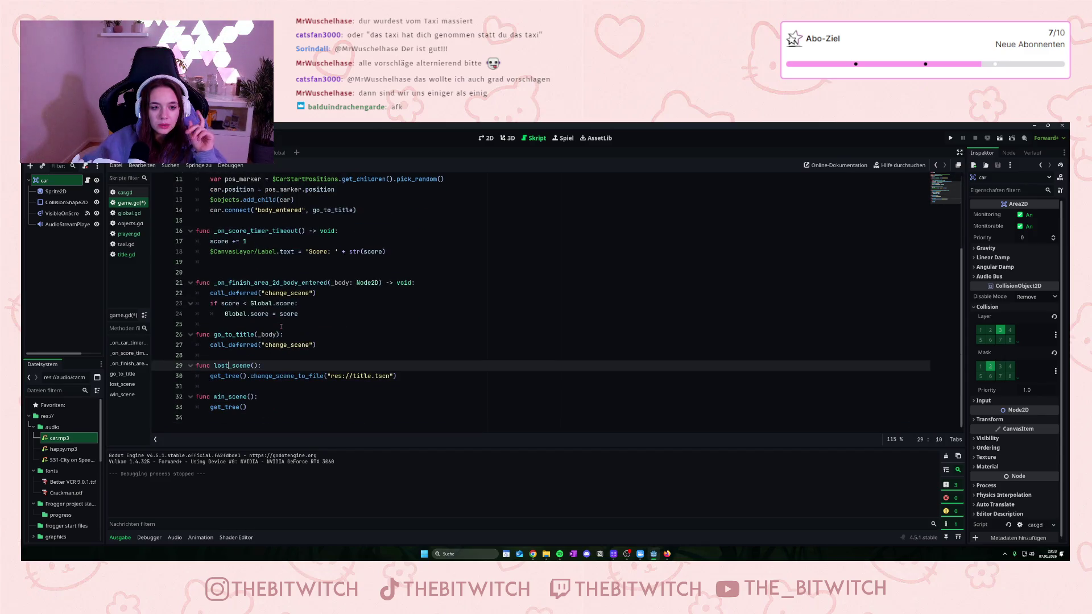
Step: Change the car's body_entered connect target from go_to_title to lost_scene
{"action": "left_click_drag", "start_coordinate": [215, 334], "coordinate": [247, 334]}
{"action": "scroll", "coordinate": [255, 332], "scroll_direction": "up", "scroll_amount": 2}
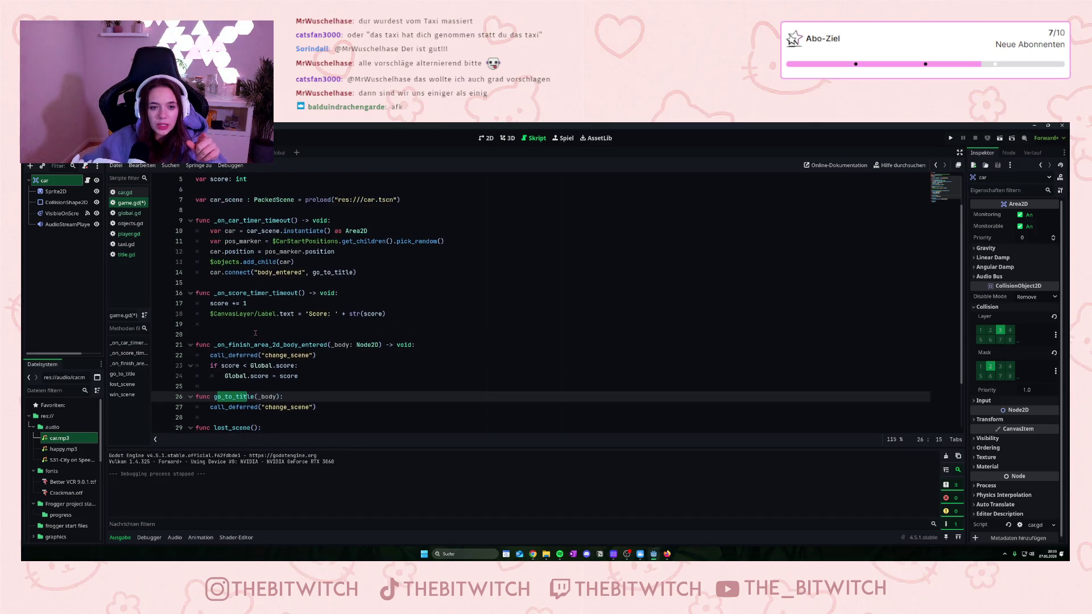
{"action": "left_click_drag", "start_coordinate": [312, 273], "coordinate": [354, 272]}
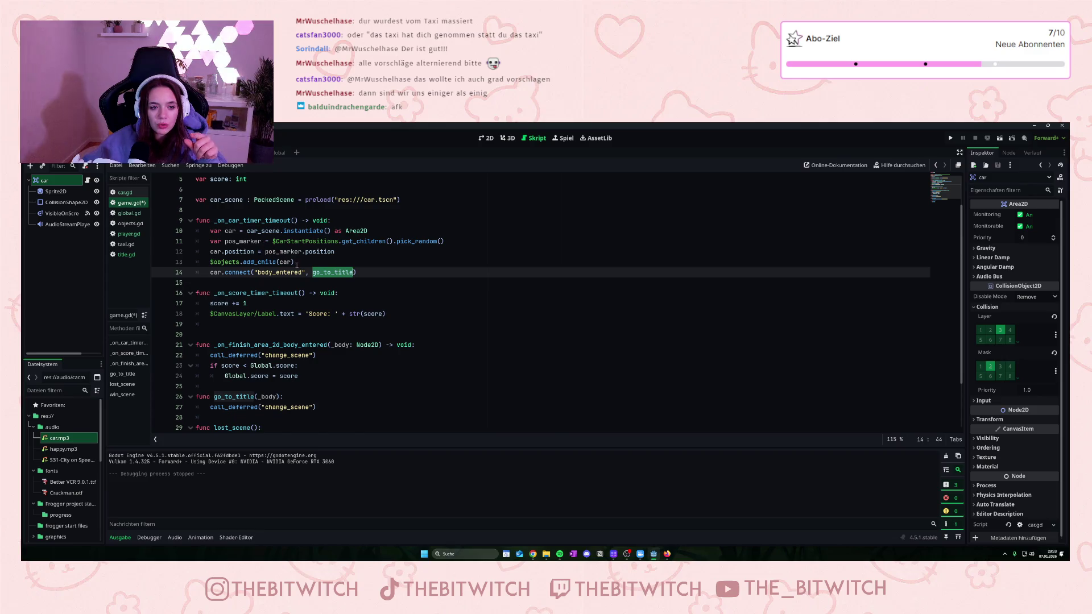
{"action": "scroll", "coordinate": [296, 266], "scroll_direction": "down", "scroll_amount": 1}
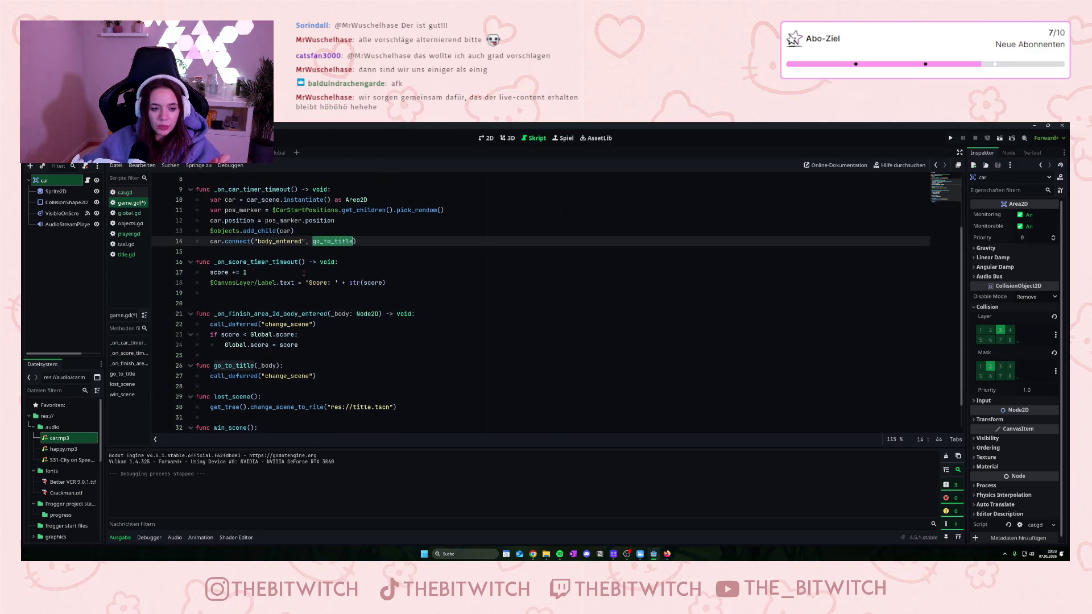
{"action": "scroll", "coordinate": [303, 273], "scroll_direction": "down", "scroll_amount": 1}
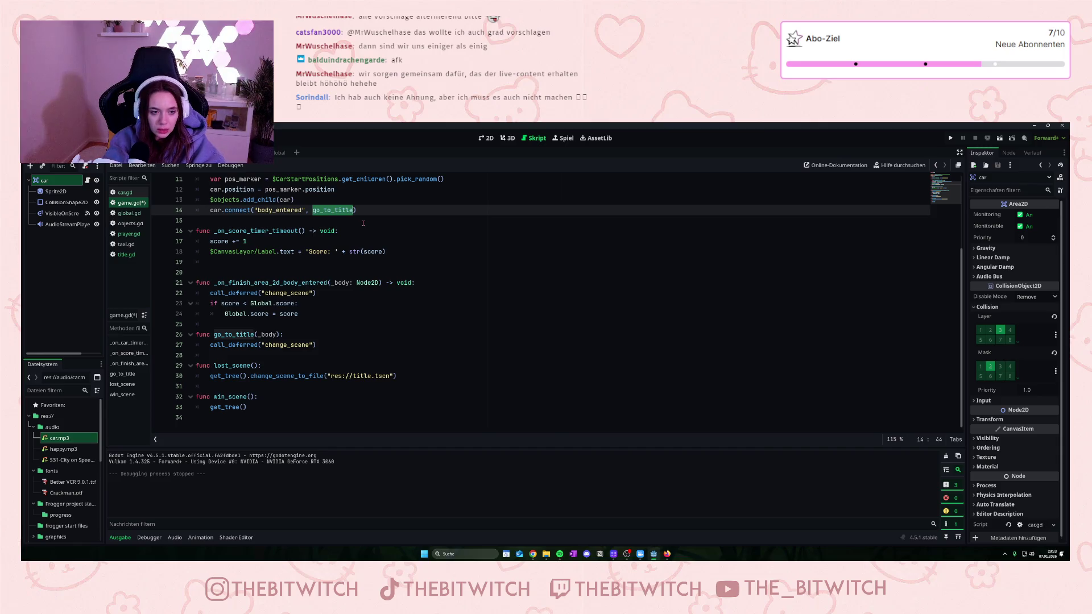
{"action": "type", "text": "lost_"}
{"action": "key", "text": "Return"}
Step: Check the title.tscn path in lost_scene, save game.gd with Ctrl+S, and run the game
{"action": "left_click", "coordinate": [273, 324]}
{"action": "left_click", "coordinate": [240, 347]}
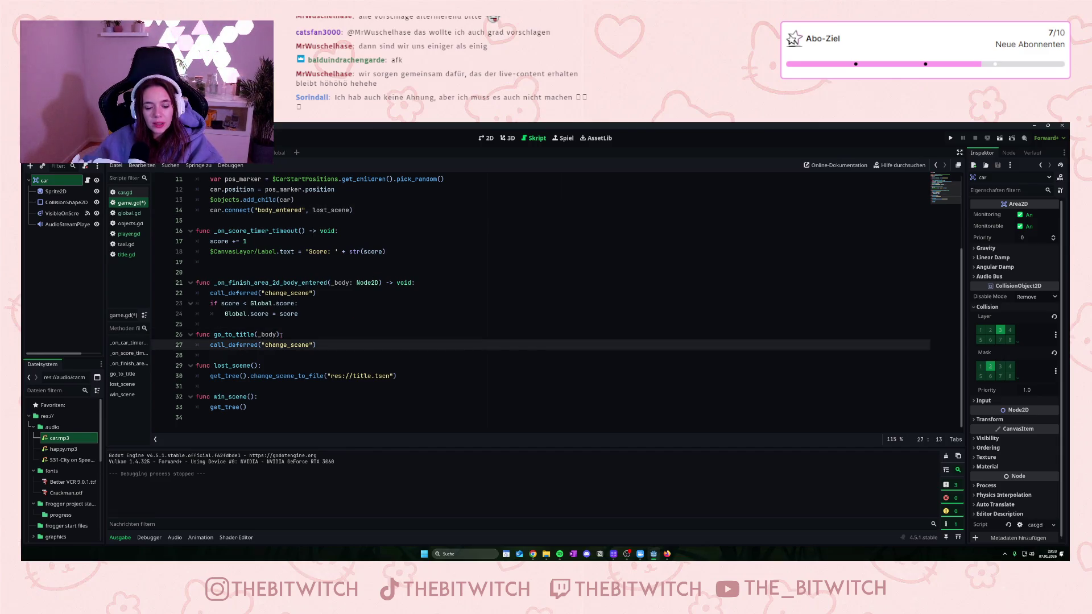
{"action": "key", "text": "Up"}
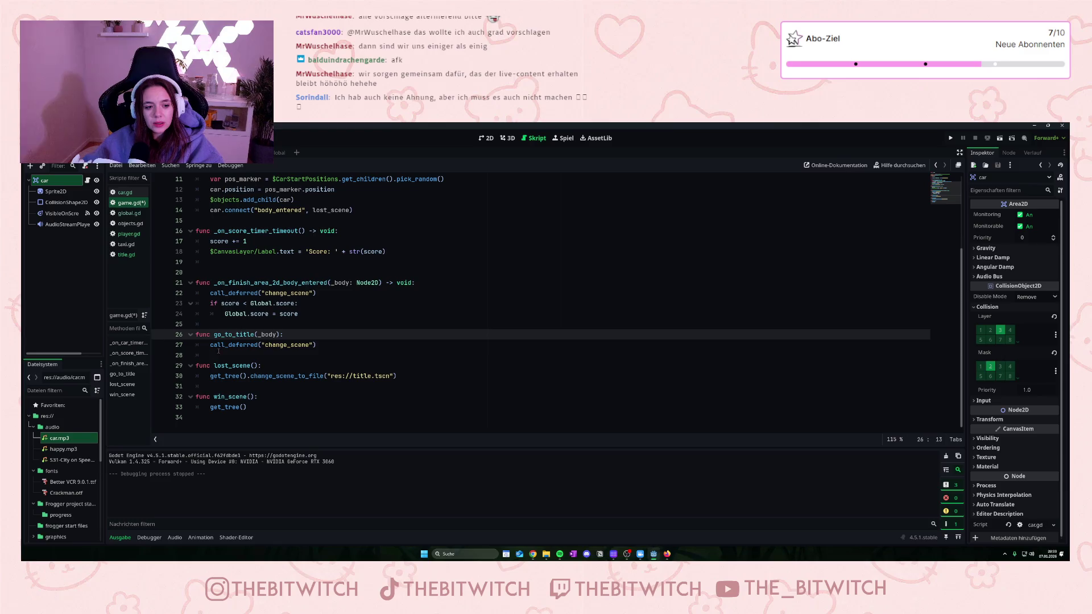
{"action": "left_click_drag", "start_coordinate": [212, 376], "coordinate": [398, 376]}
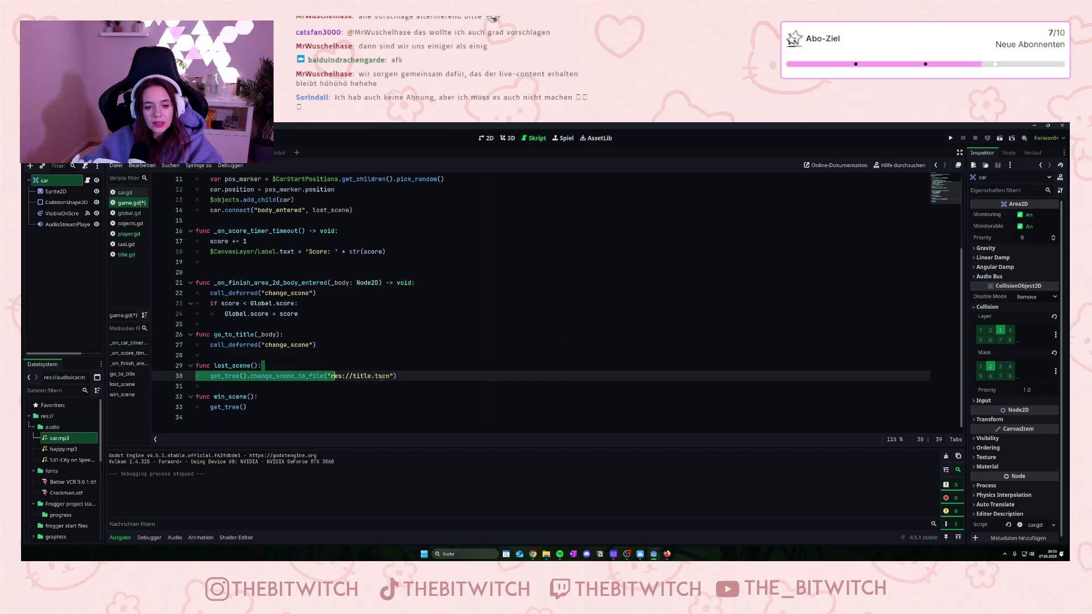
{"action": "left_click", "coordinate": [382, 376]}
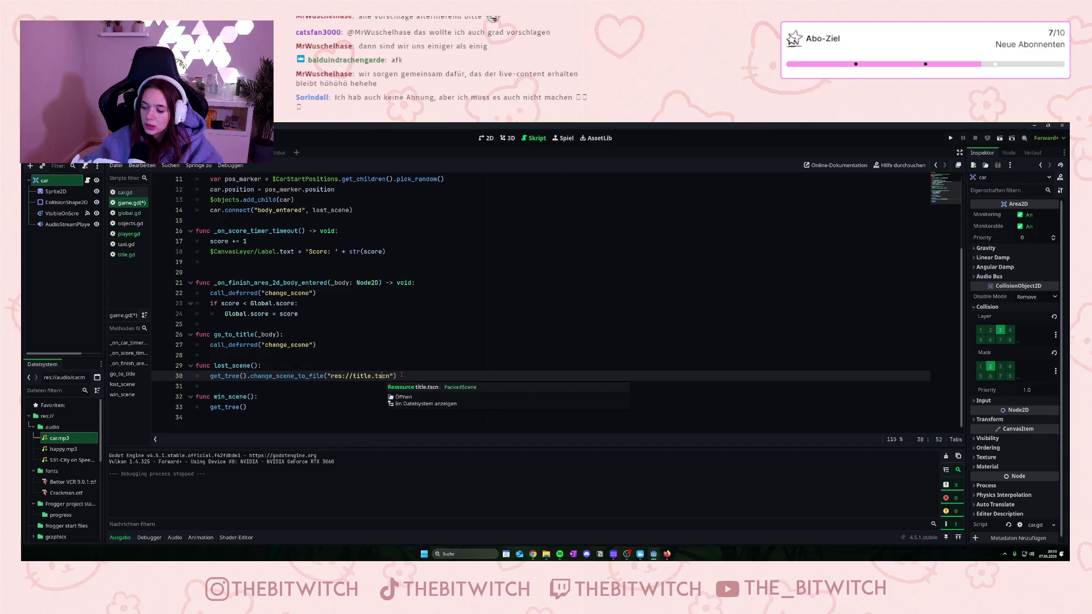
{"action": "key", "text": "ctrl+s"}
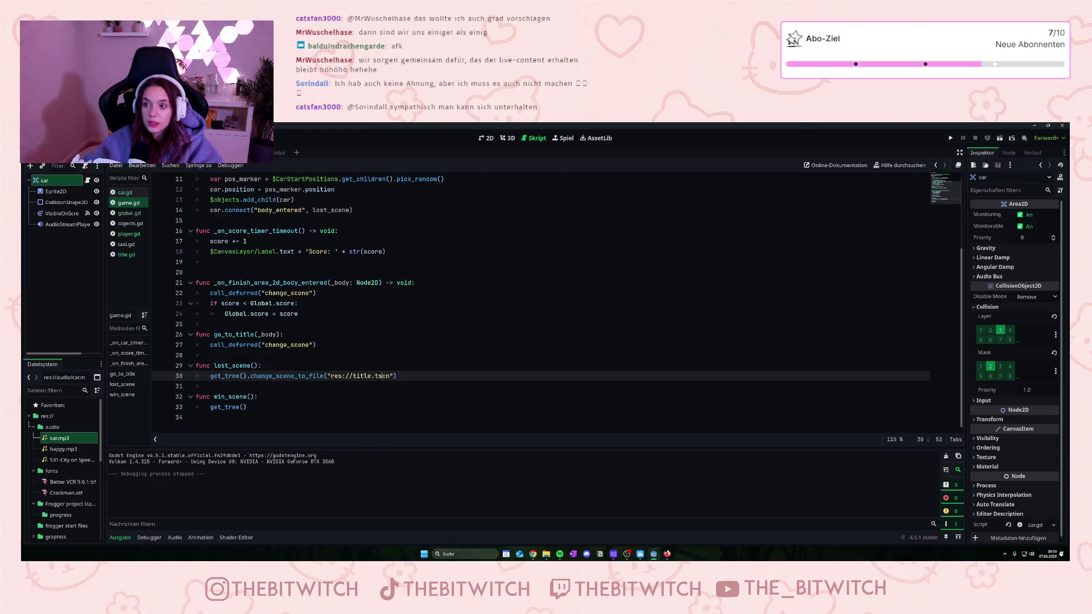
{"action": "left_click", "coordinate": [951, 137]}
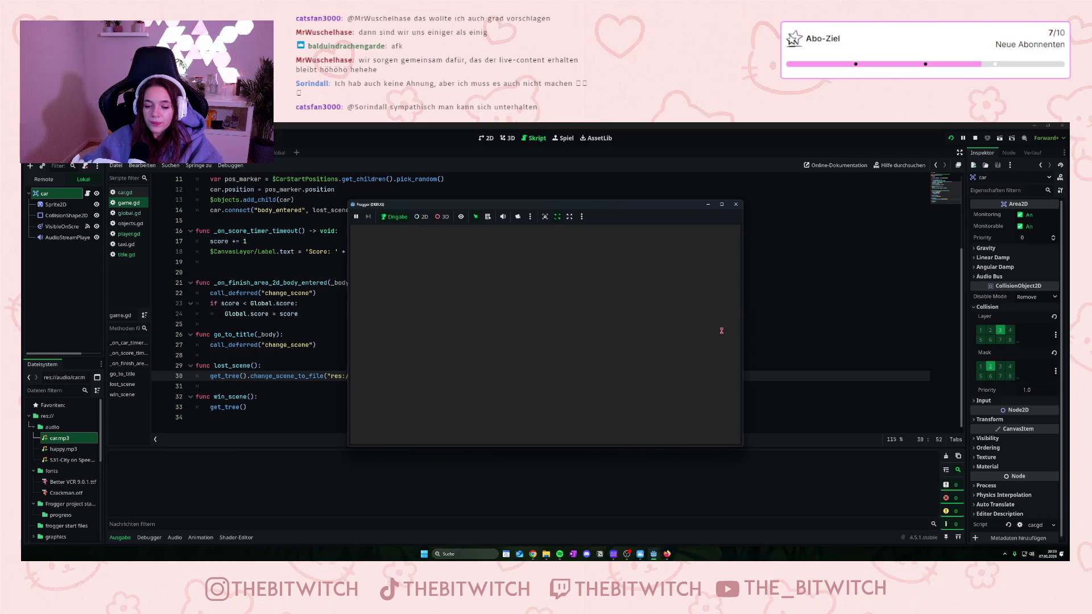
{"action": "key", "text": "Up"}
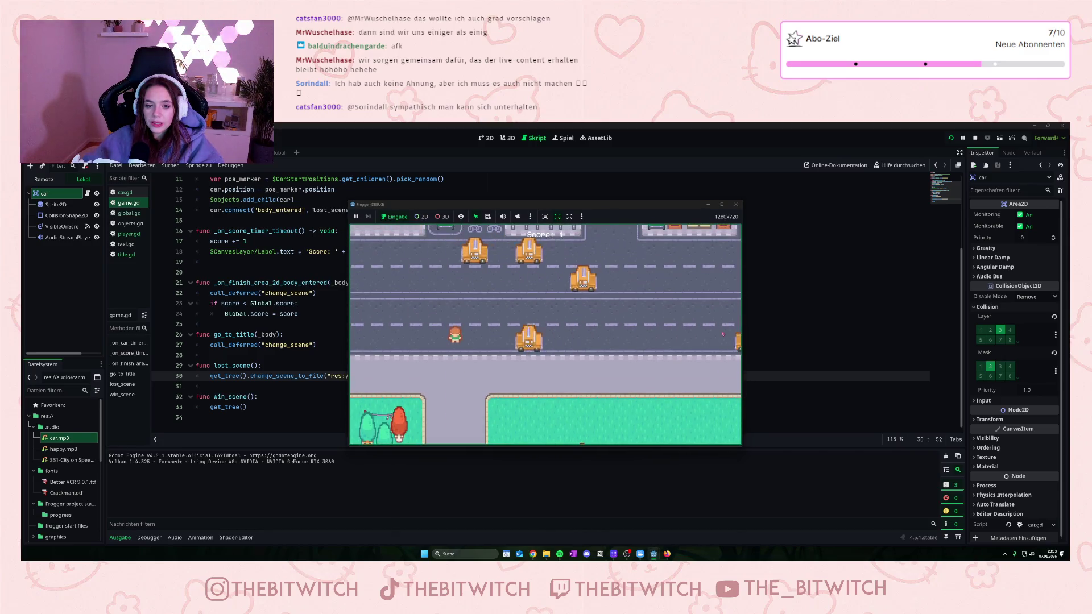
{"action": "key", "text": "Down"}
{"action": "key", "text": "Right"}
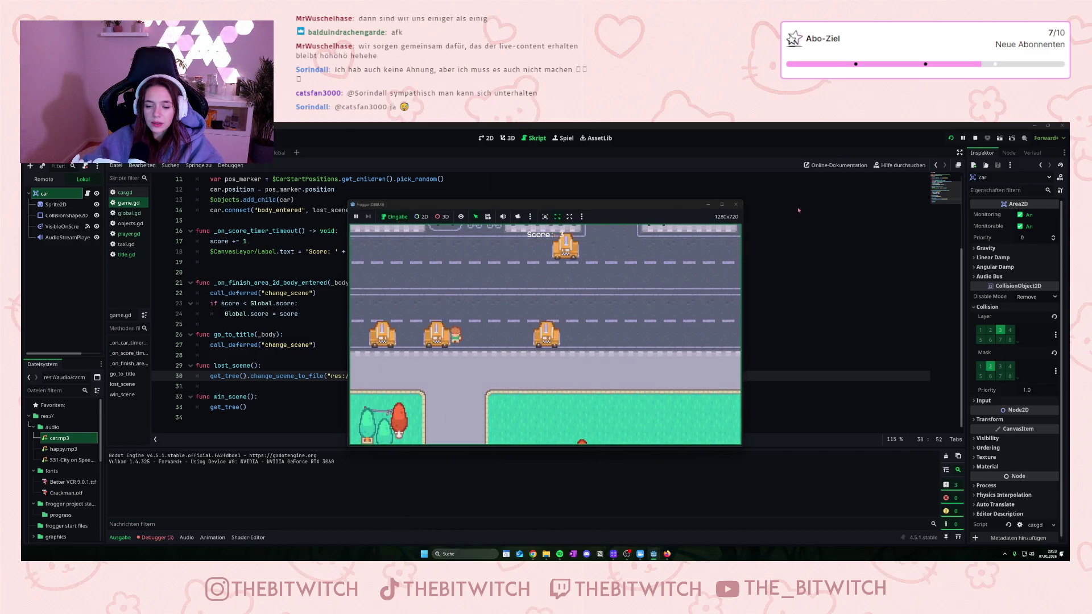
{"action": "left_click", "coordinate": [735, 205]}
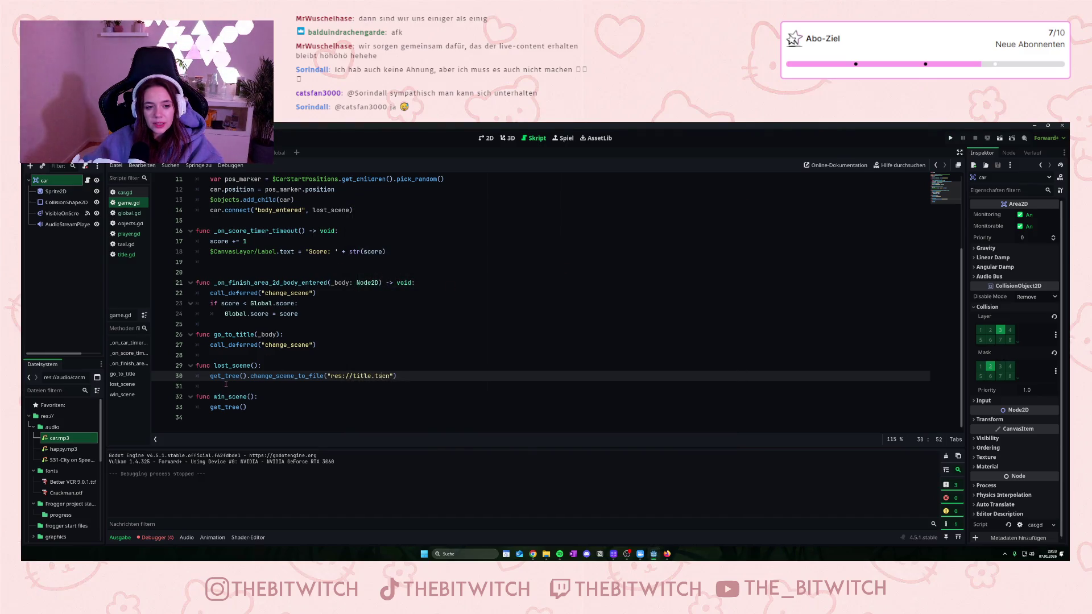
{"action": "left_click", "coordinate": [260, 335]}
{"action": "key", "text": "ctrl+z"}
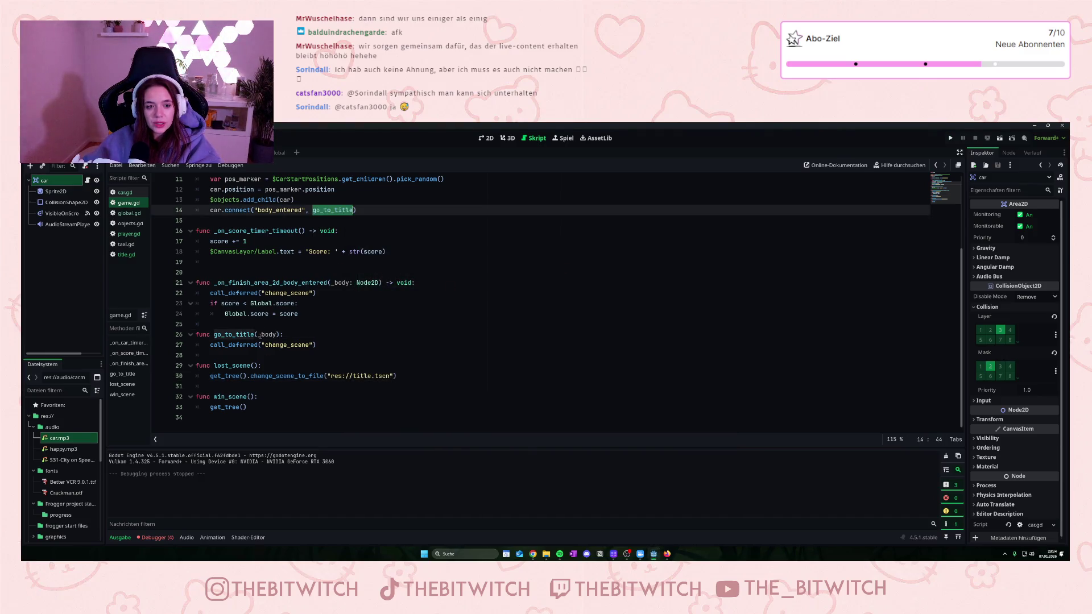
Step: Rename go_to_title to you_lost on lines 14 and 26
{"action": "key", "text": "ctrl+z"}
{"action": "key", "text": "ctrl+y"}
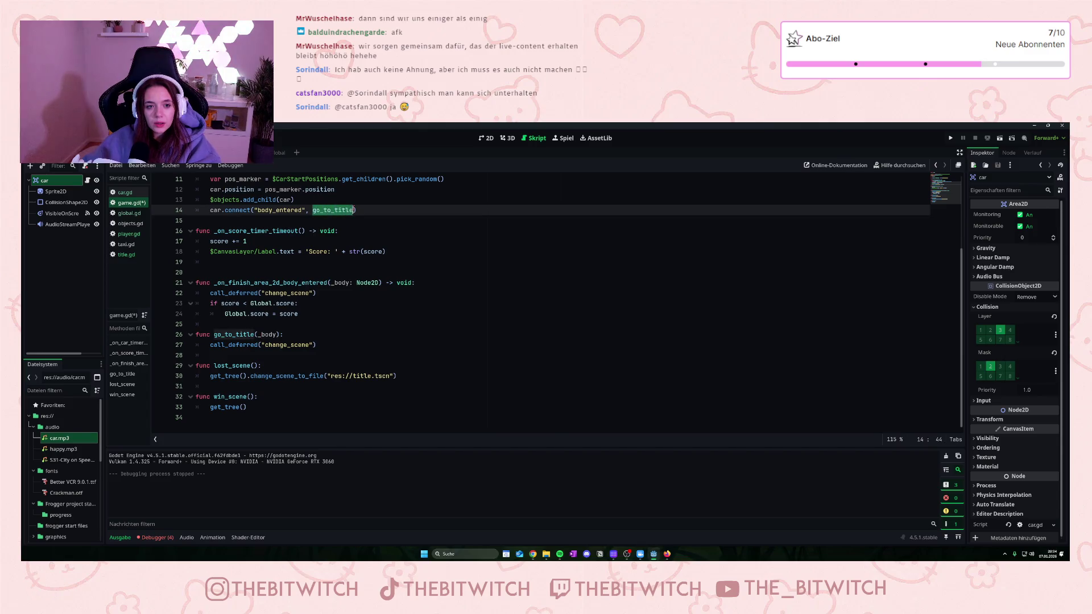
{"action": "type", "text": "you_lost"}
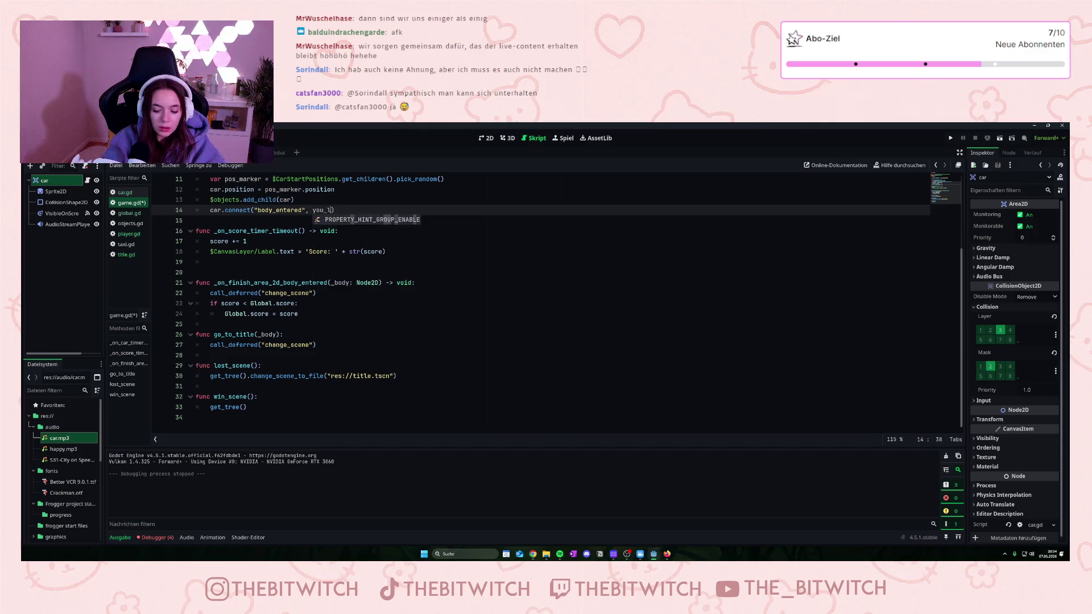
{"action": "left_click_drag", "start_coordinate": [214, 335], "coordinate": [254, 334]}
{"action": "type", "text": "you_los"}
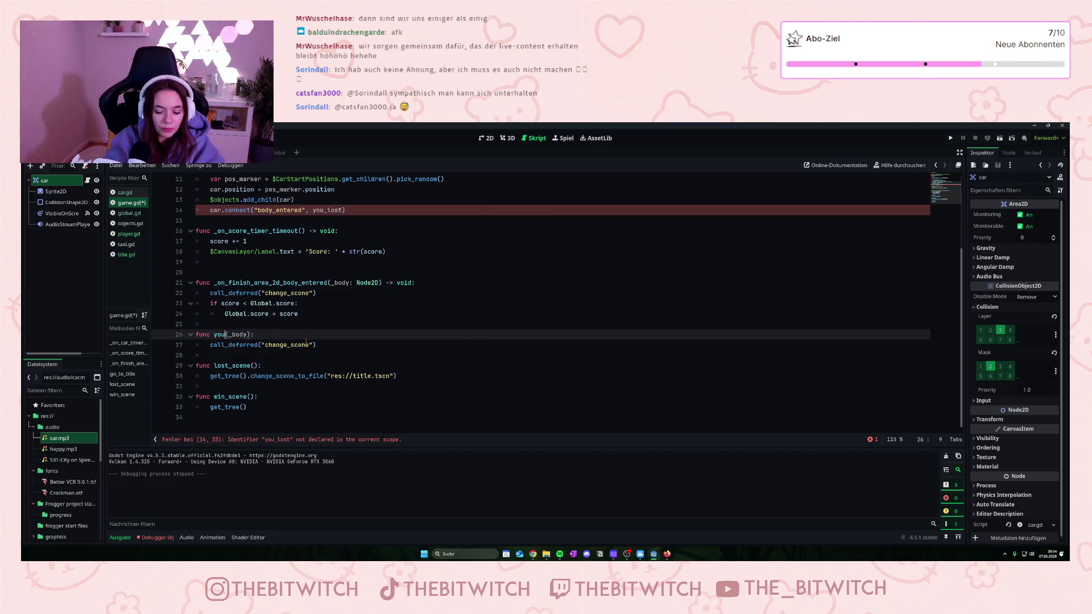
{"action": "type", "text": "t"}
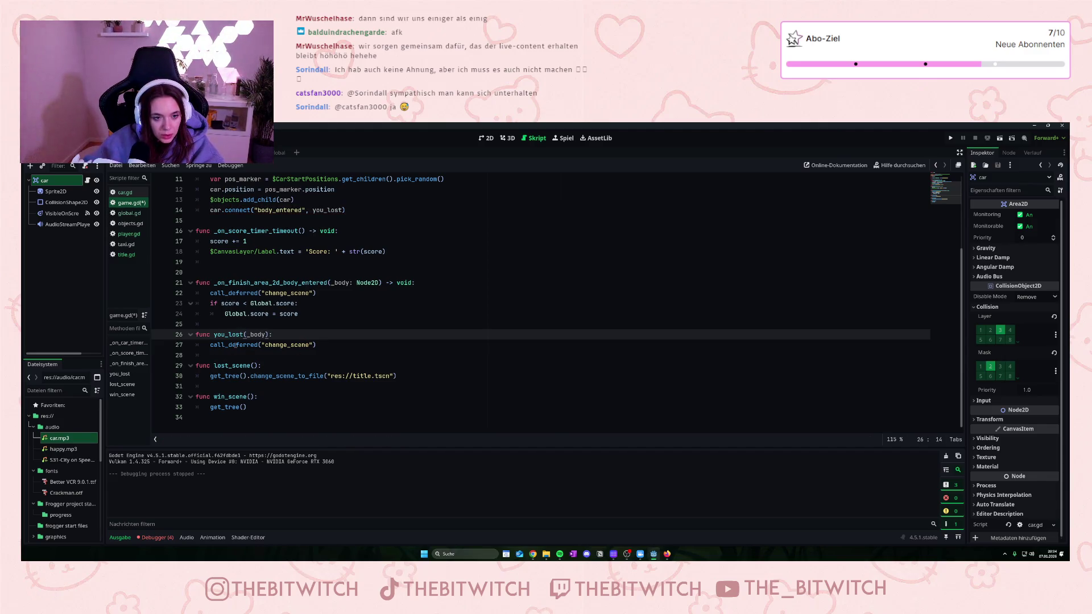
Step: Make you_lost defer "lost_scene" instead of "change_scene"
{"action": "left_click_drag", "start_coordinate": [265, 345], "coordinate": [310, 345]}
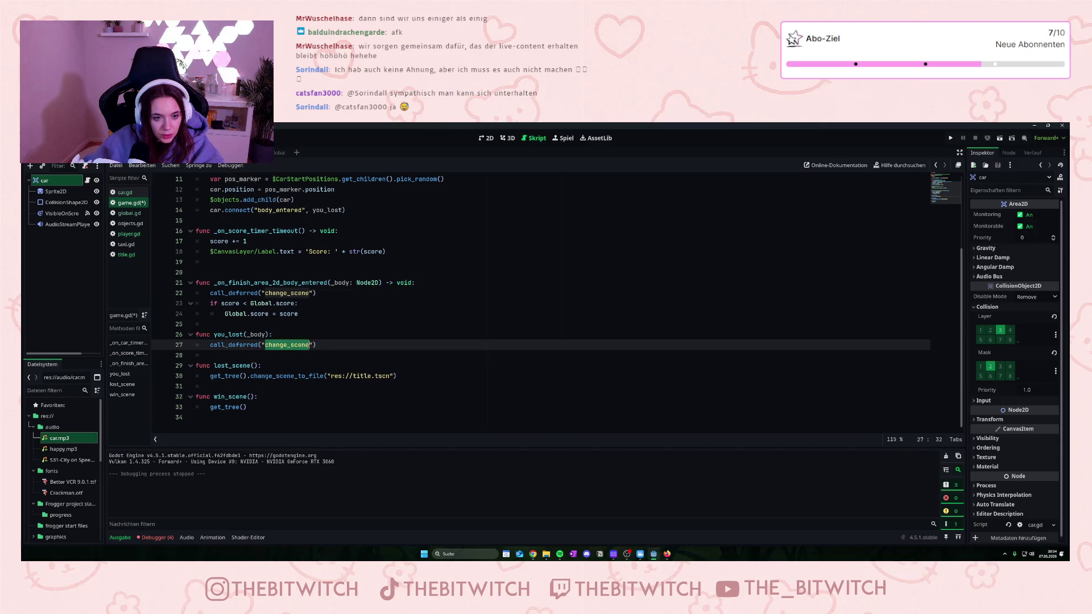
{"action": "type", "text": "lost_scene"}
{"action": "left_click", "coordinate": [389, 339]}
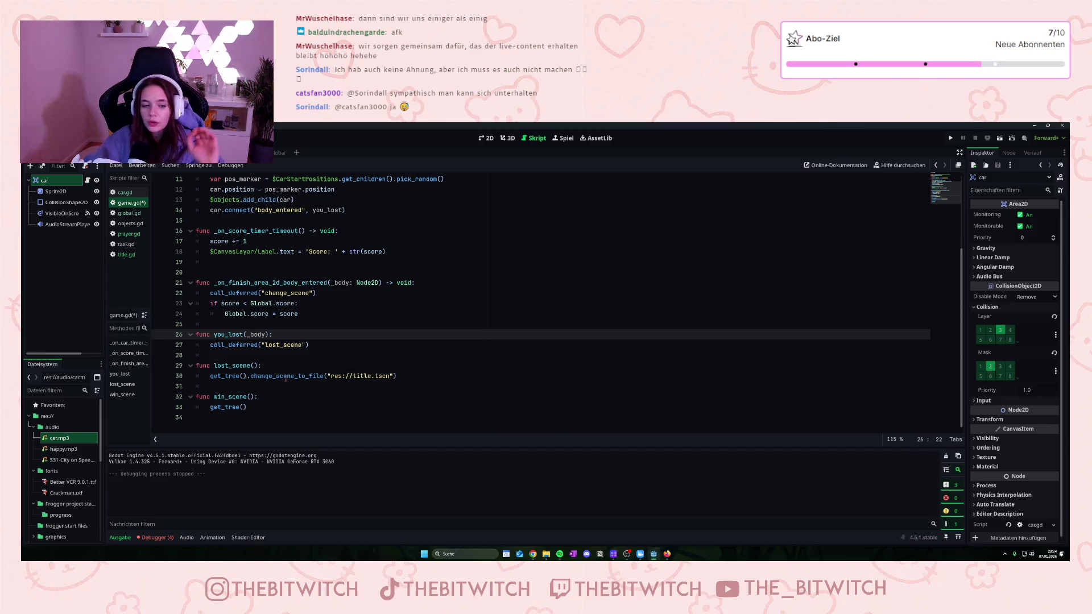
Step: Start a new empty scene
{"action": "mouse_move", "coordinate": [285, 378]}
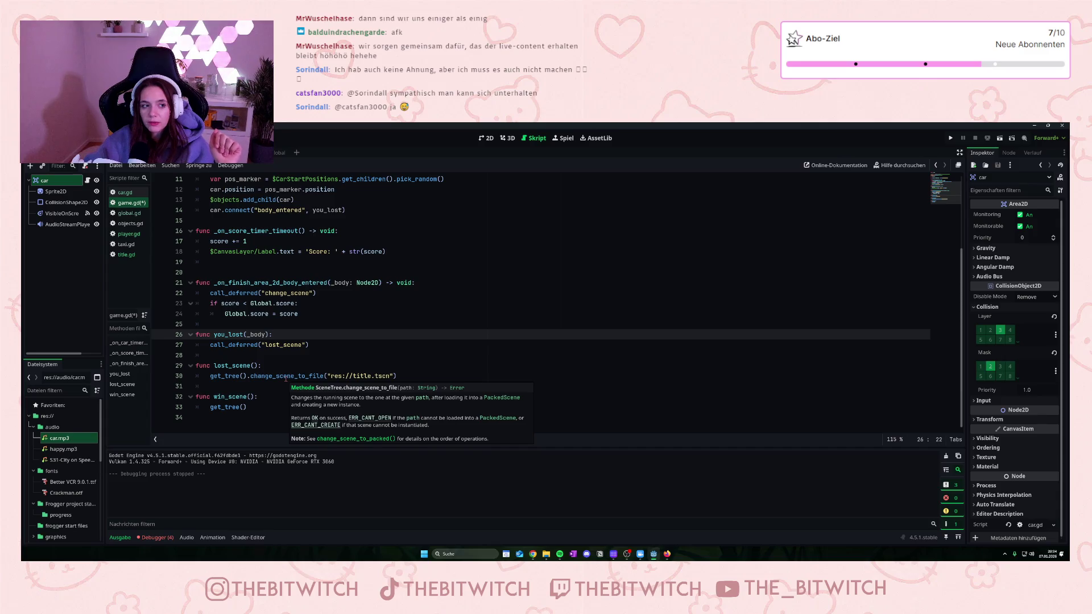
{"action": "left_click", "coordinate": [334, 351]}
{"action": "left_click", "coordinate": [243, 407]}
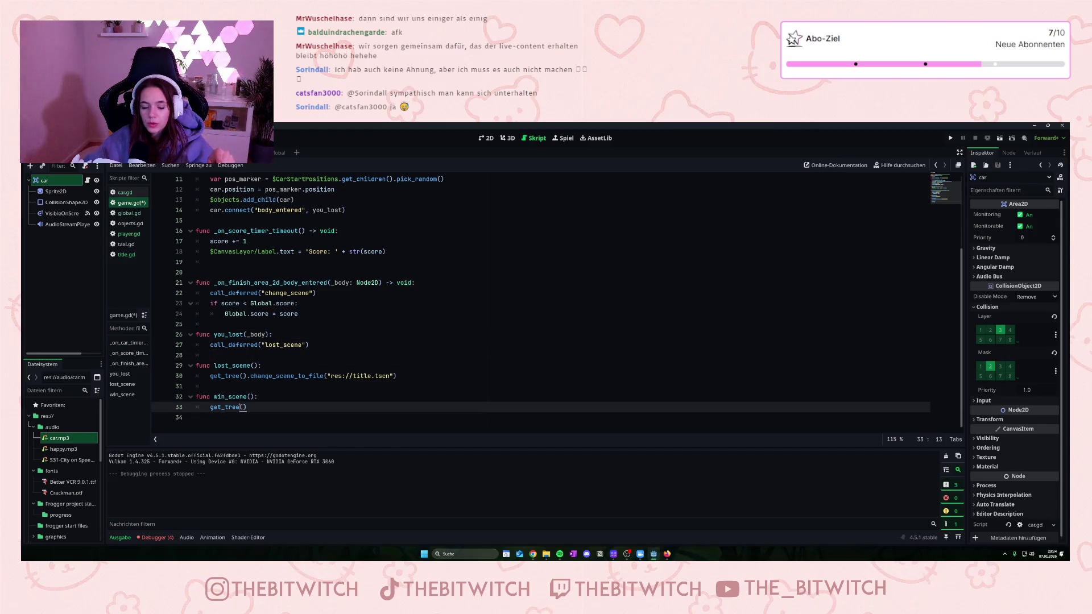
{"action": "left_click", "coordinate": [297, 153]}
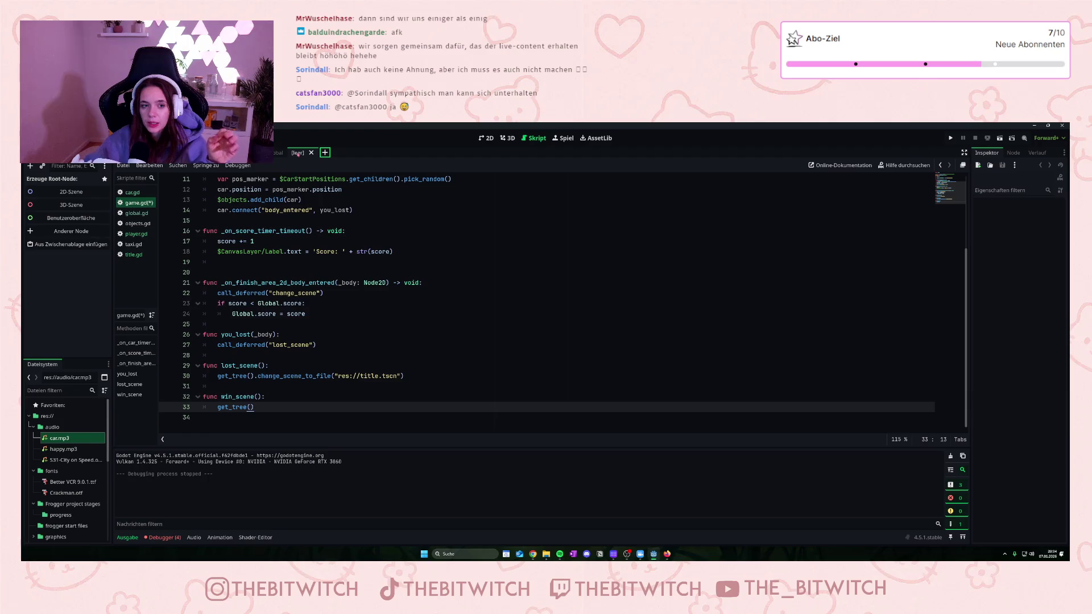
Step: Create a Node2D root via '2D Szene' and select it in the Scene dock
{"action": "left_click", "coordinate": [70, 193]}
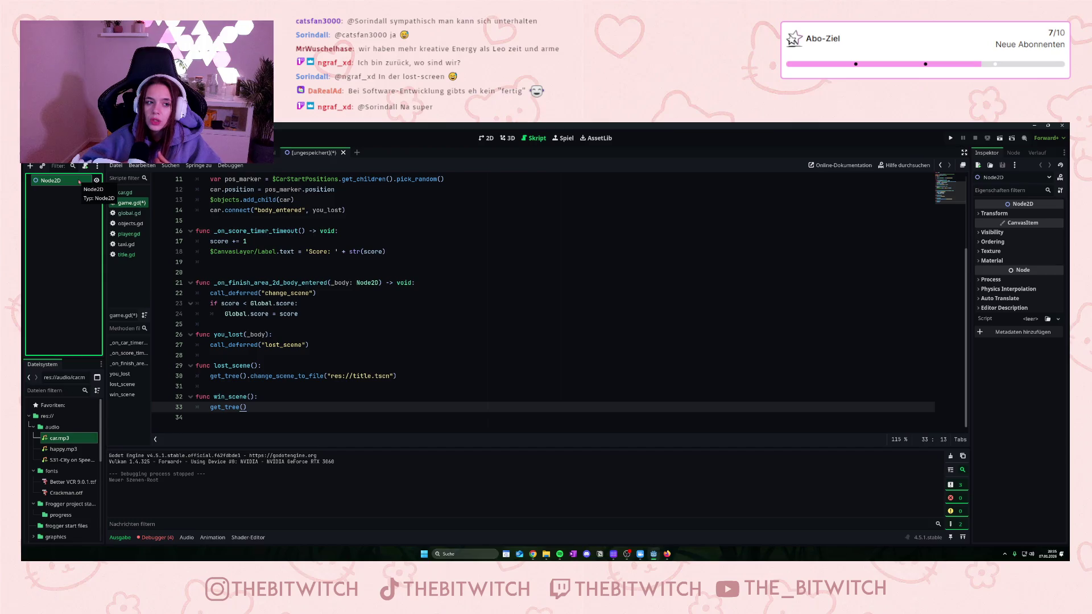
{"action": "left_click", "coordinate": [63, 181]}
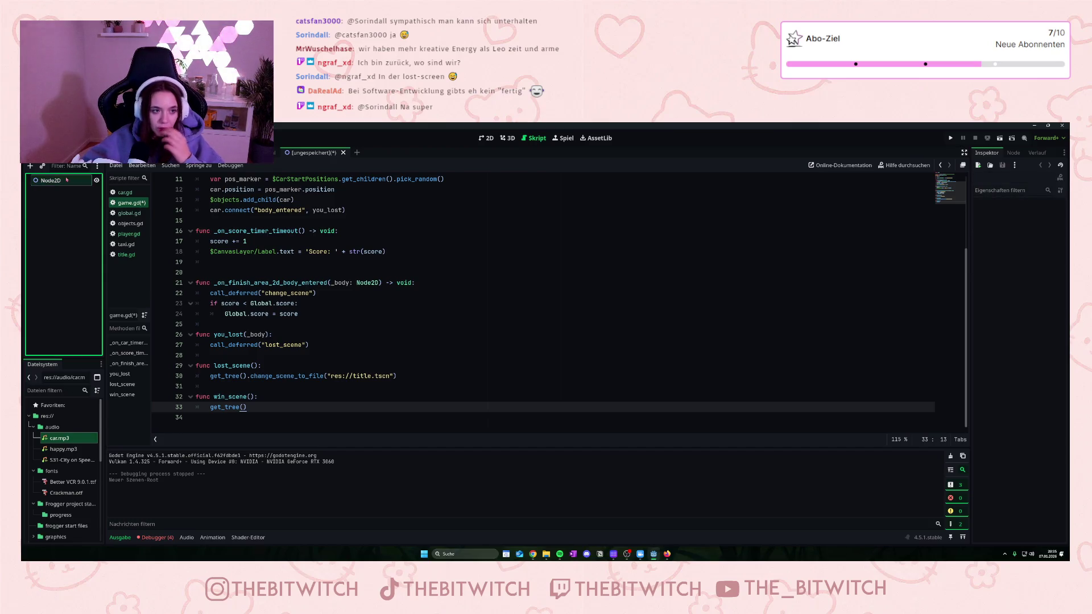
{"action": "right_click", "coordinate": [63, 181]}
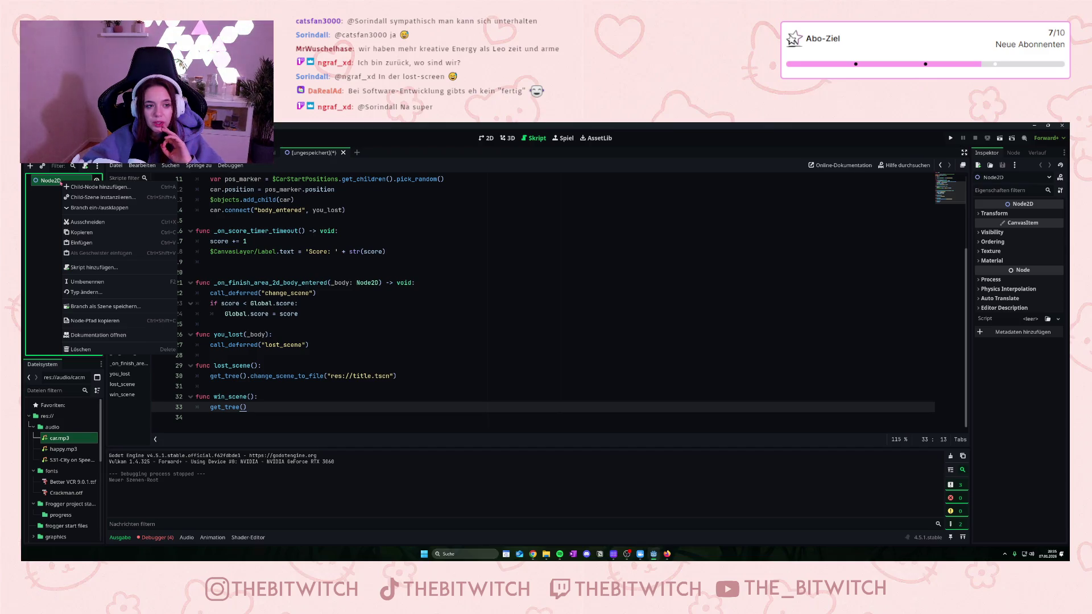
Step: Add a Control child node under the Node2D root
{"action": "left_click", "coordinate": [94, 186]}
{"action": "type", "text": "audio"}
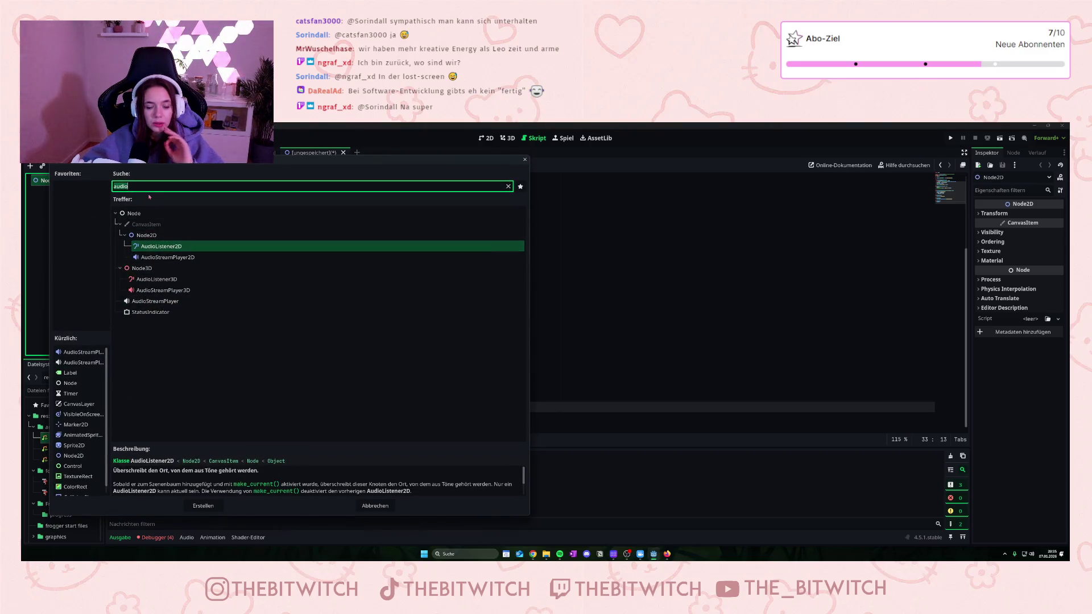
{"action": "key", "text": "BackSpace"}
{"action": "key", "text": "BackSpace"}
{"action": "key", "text": "BackSpace"}
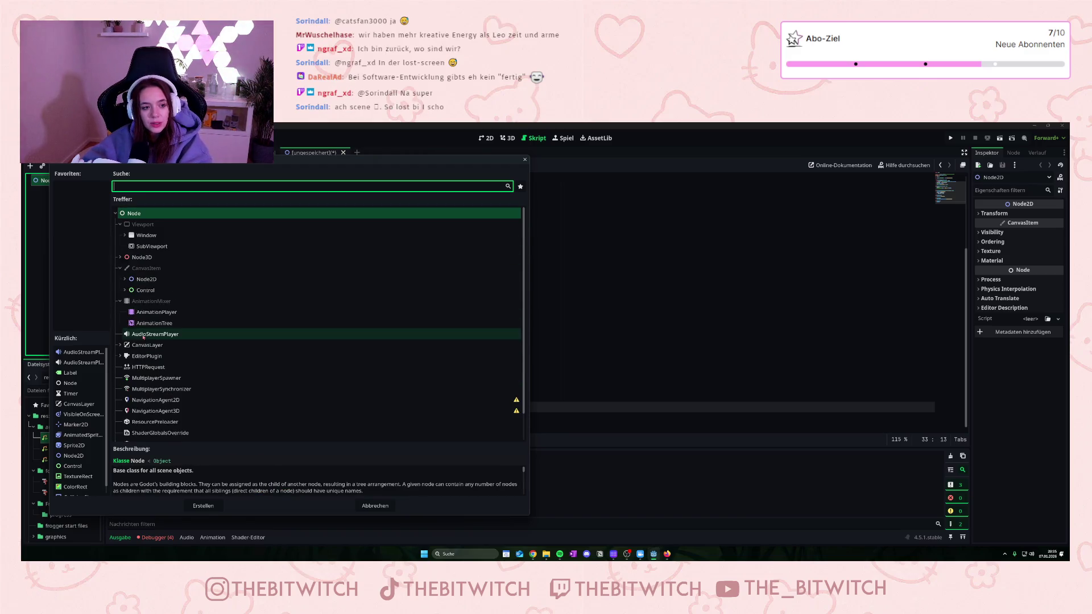
{"action": "left_click", "coordinate": [125, 290]}
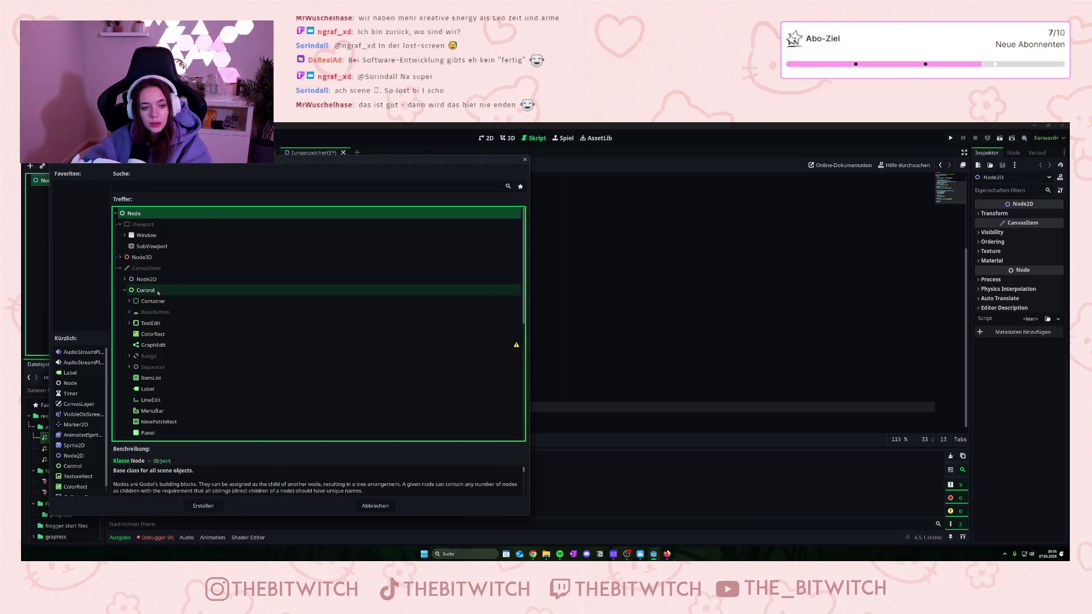
{"action": "left_click", "coordinate": [145, 290]}
{"action": "left_click", "coordinate": [203, 505]}
Step: Add a ColorRect child node under the Control
{"action": "right_click", "coordinate": [42, 192]}
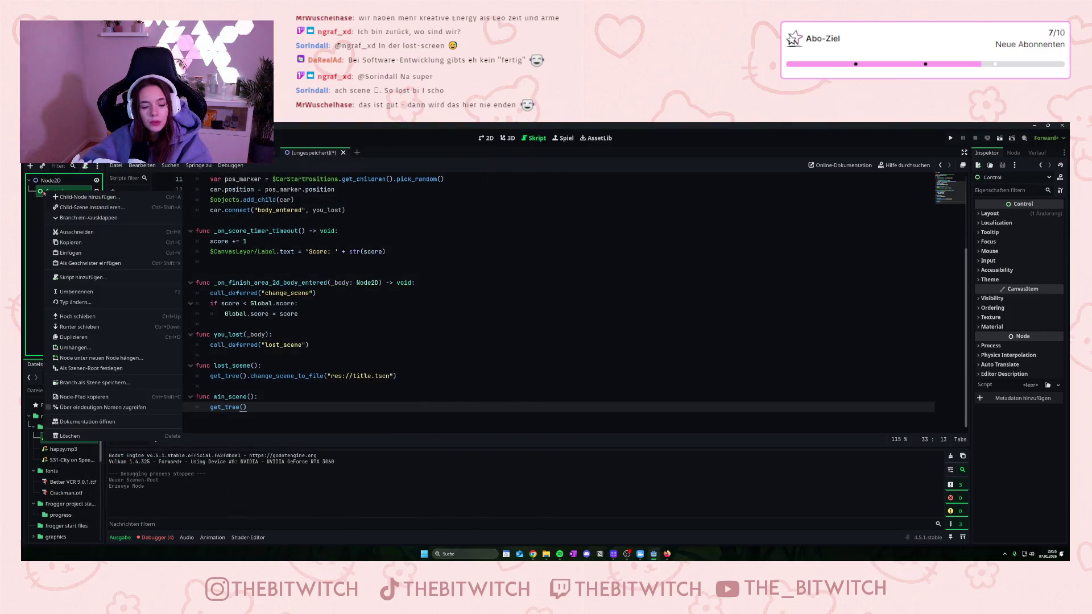
{"action": "left_click", "coordinate": [63, 197]}
{"action": "left_click", "coordinate": [125, 260]}
{"action": "left_click", "coordinate": [154, 305]}
{"action": "left_click", "coordinate": [203, 505]}
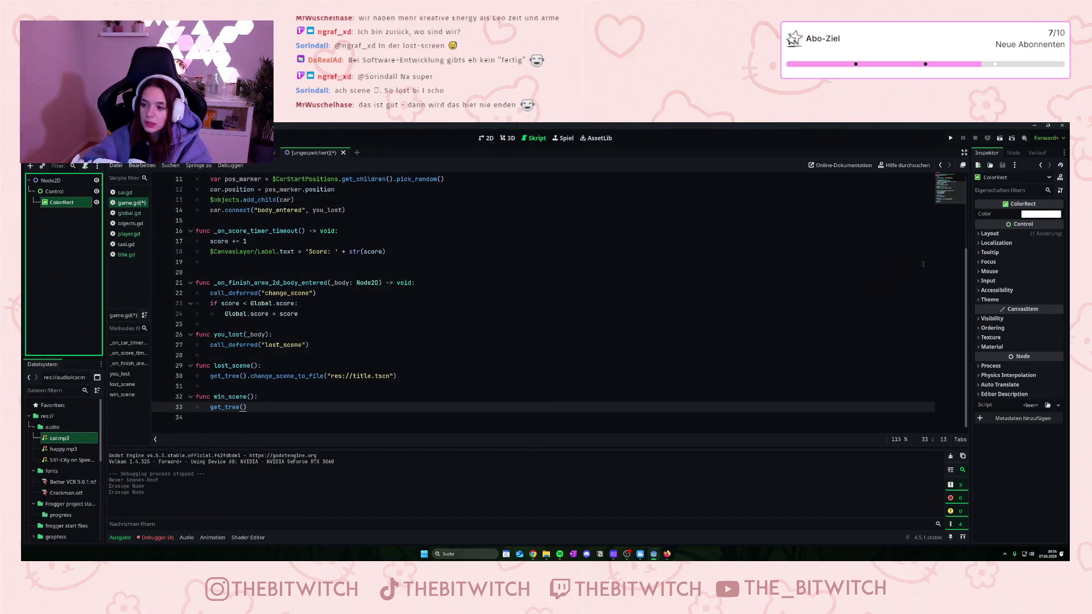
Step: Set the ColorRect's Color to a dark red in the Inspector
{"action": "left_click", "coordinate": [1040, 214]}
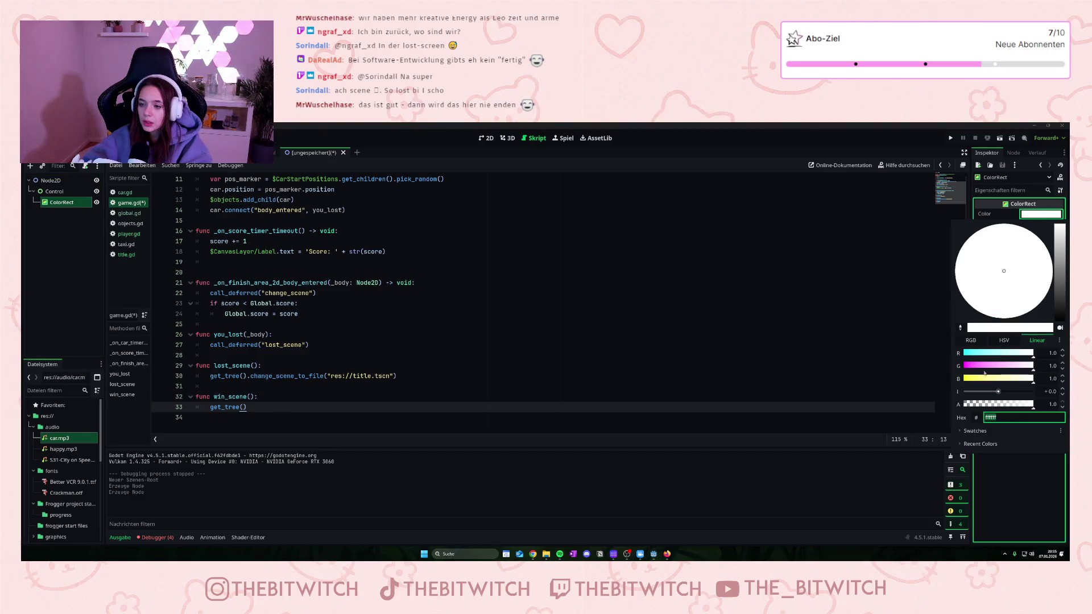
{"action": "left_click", "coordinate": [984, 372]}
{"action": "left_click", "coordinate": [1022, 275]}
{"action": "mouse_move", "coordinate": [1022, 274]}
{"action": "left_mouse_down"}
{"action": "mouse_move", "coordinate": [1047, 260]}
{"action": "mouse_move", "coordinate": [1059, 304]}
{"action": "mouse_move", "coordinate": [1049, 275]}
{"action": "mouse_move", "coordinate": [1047, 291]}
{"action": "mouse_move", "coordinate": [1065, 289]}
{"action": "mouse_move", "coordinate": [1065, 299]}
{"action": "left_mouse_up"}
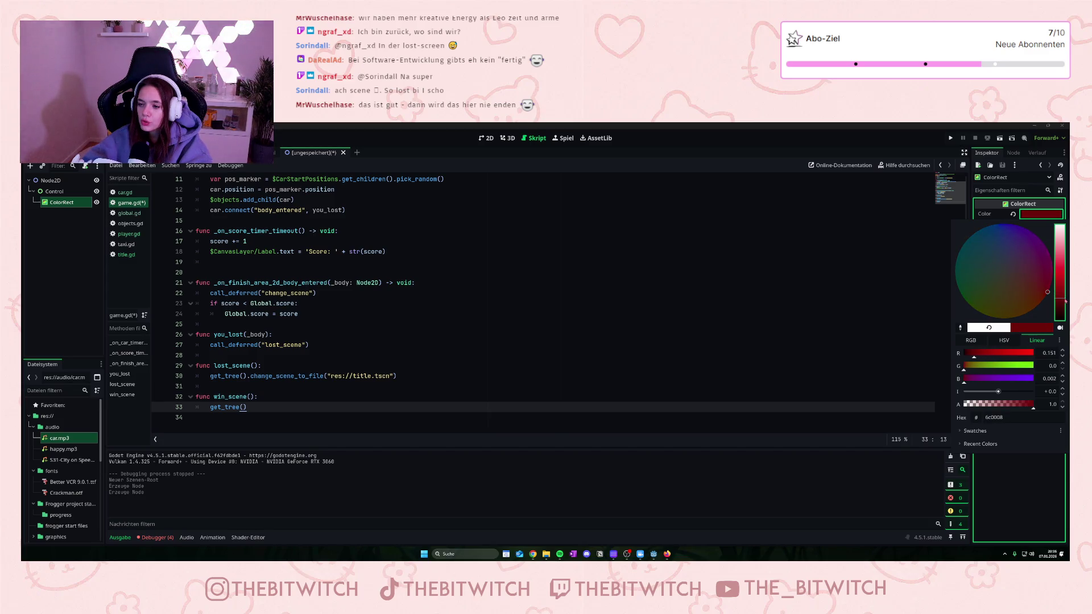
{"action": "left_click", "coordinate": [786, 313], "text": "shift"}
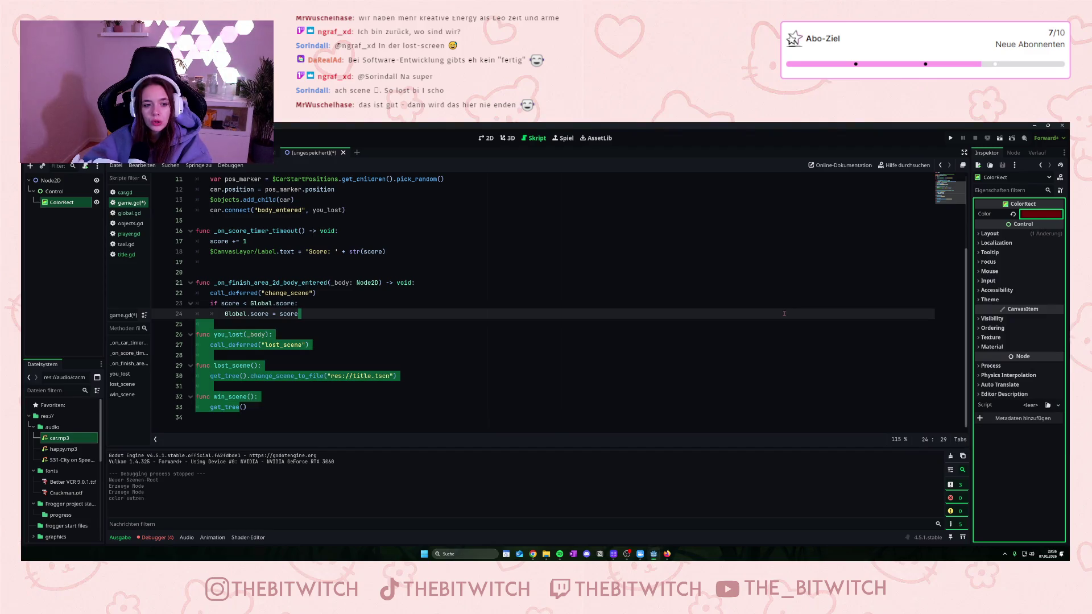
Step: Save the scene as lost_scene.tscn instead of node_2d.tscn, then reselect the Node2D root
{"action": "left_click", "coordinate": [318, 262]}
{"action": "key", "text": "ctrl+s"}
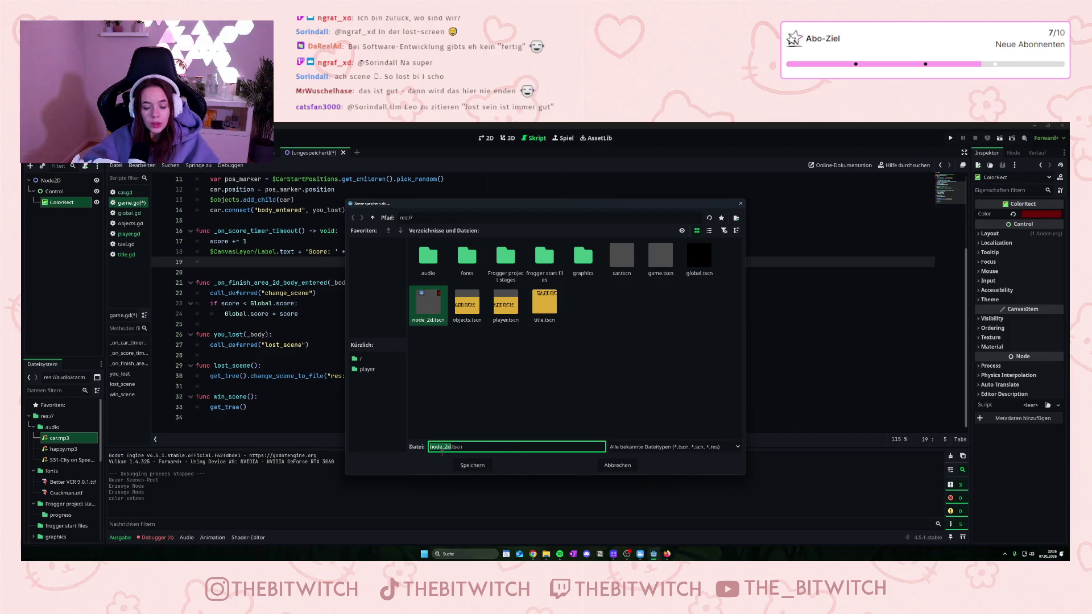
{"action": "type", "text": "lost_sce"}
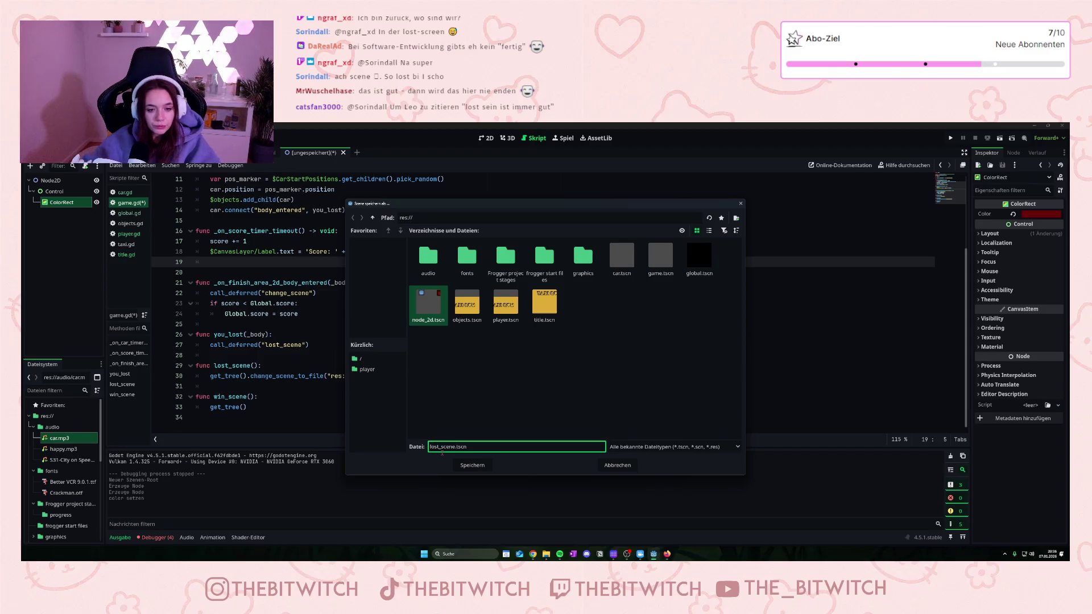
{"action": "left_click", "coordinate": [472, 465]}
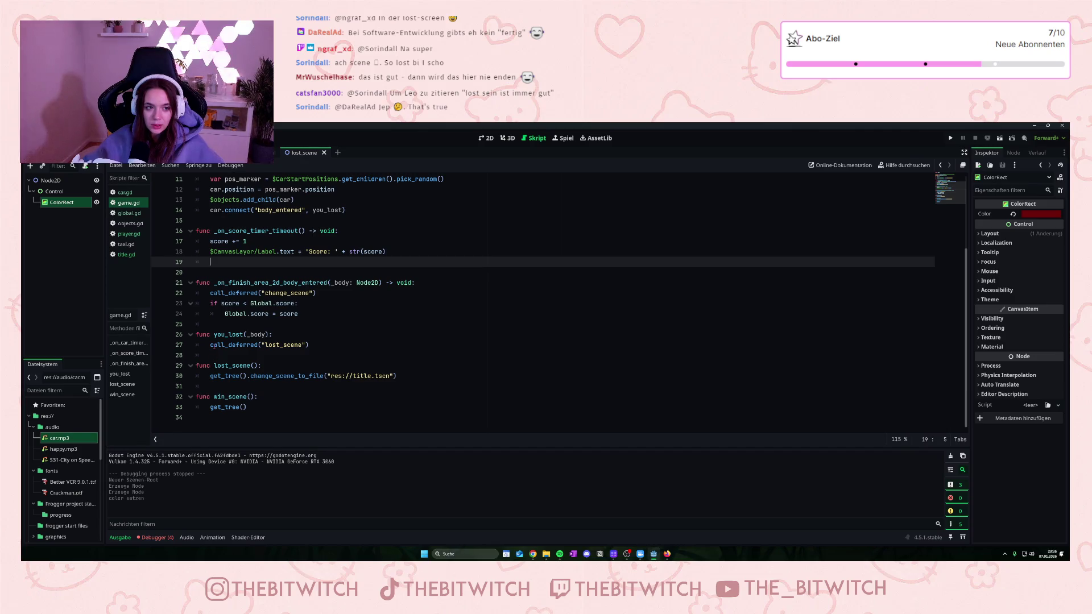
{"action": "left_click", "coordinate": [56, 181]}
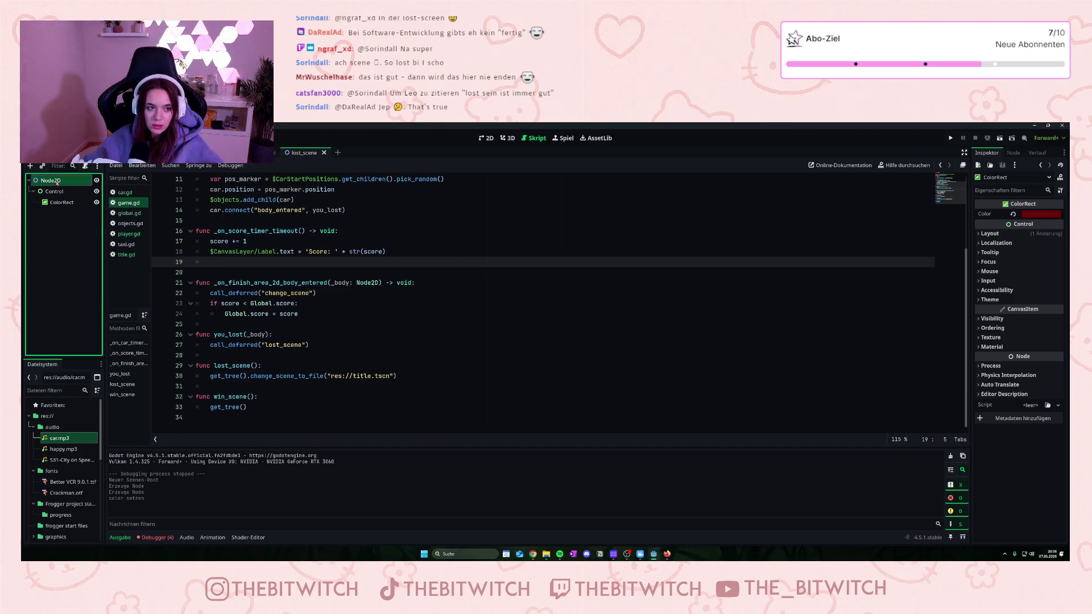
Step: Attach a new res://lost_scene.gd script to Node2D and add a blank line after extends Node2D
{"action": "right_click", "coordinate": [58, 183]}
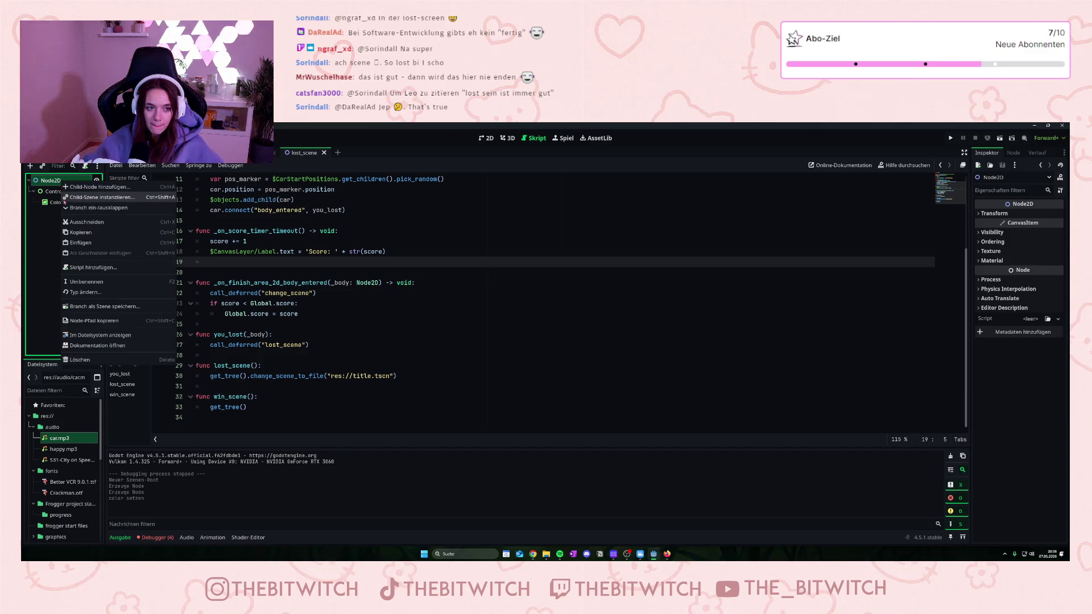
{"action": "left_click", "coordinate": [87, 269]}
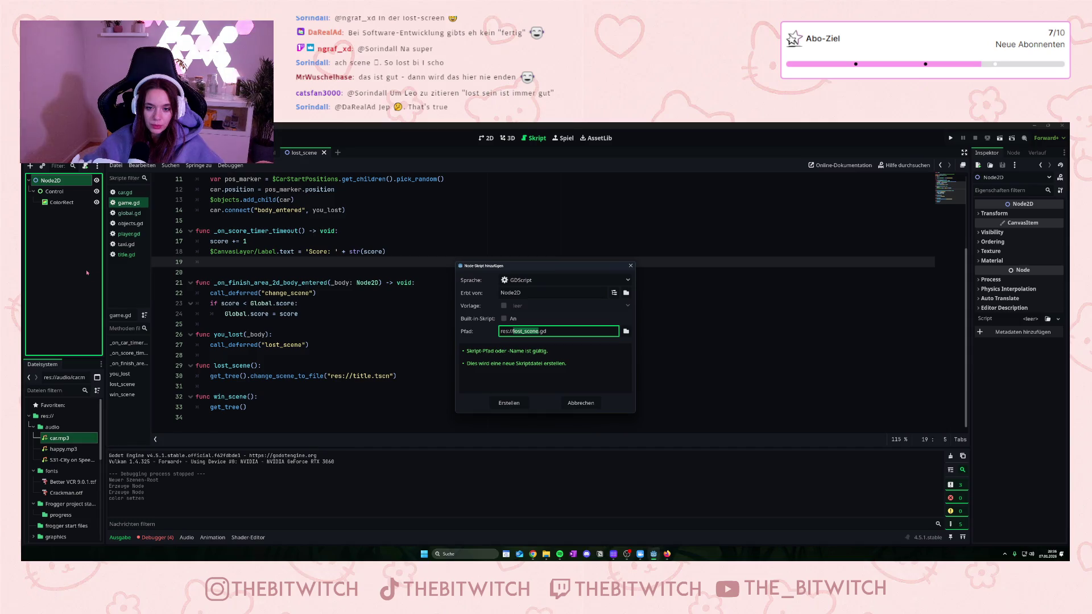
{"action": "left_click", "coordinate": [504, 405]}
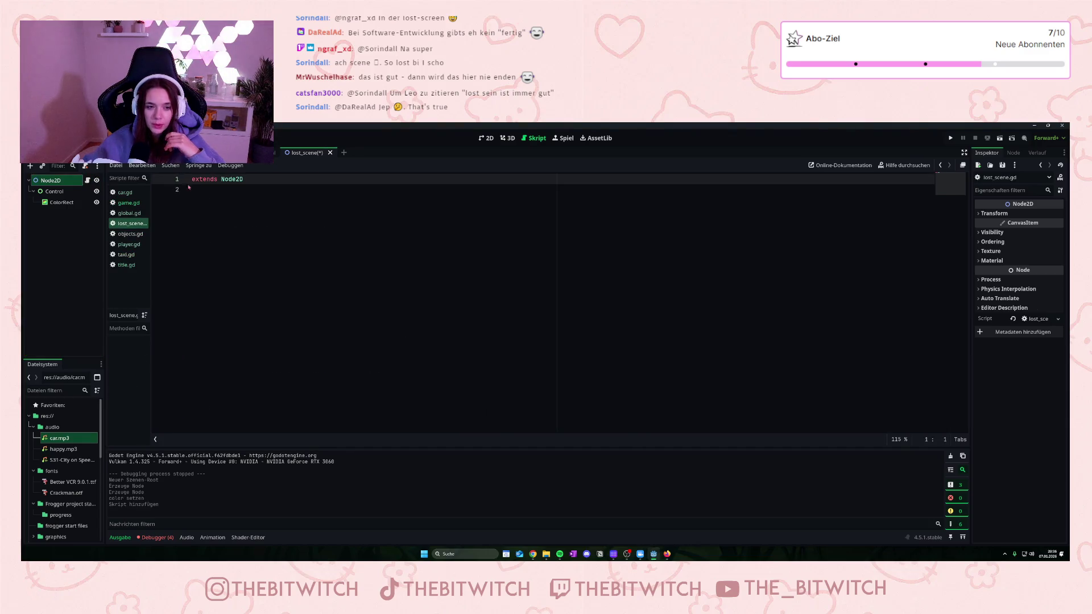
{"action": "left_click", "coordinate": [226, 195]}
{"action": "key", "text": "Return"}
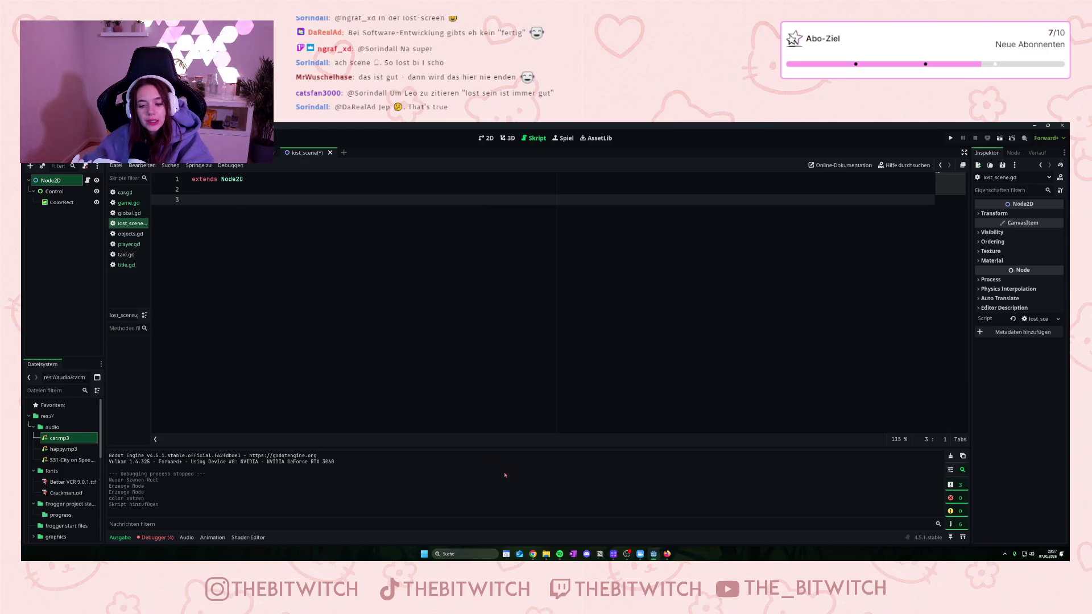
Step: Move Gemini's window aside, review its crash-handling code, then switch Godot to the Game scene
{"action": "left_click", "coordinate": [667, 553]}
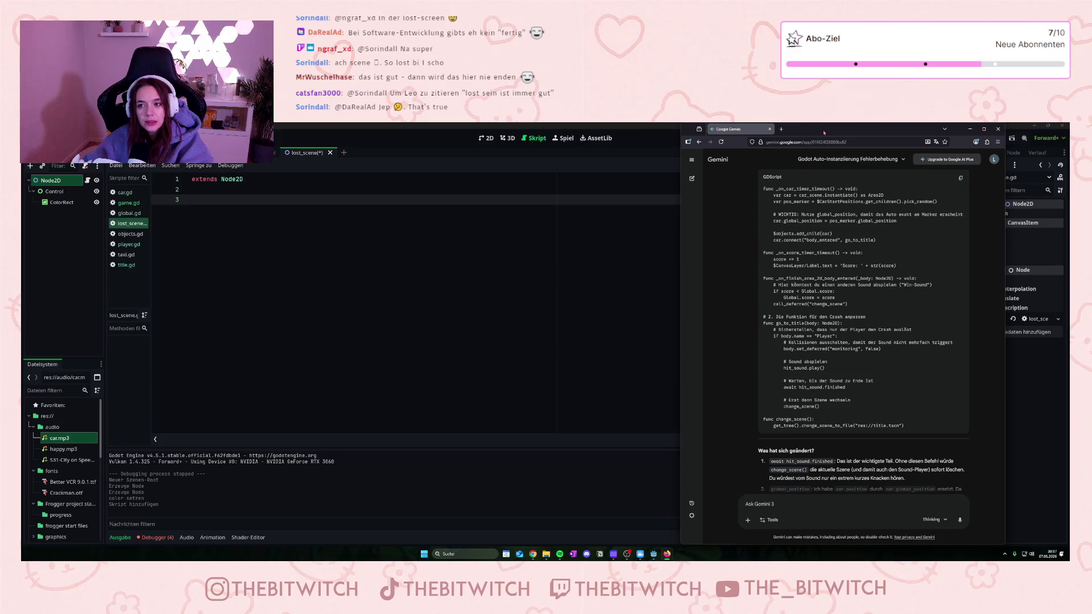
{"action": "mouse_move", "coordinate": [821, 135]}
{"action": "left_mouse_down"}
{"action": "mouse_move", "coordinate": [677, 165]}
{"action": "mouse_move", "coordinate": [875, 254]}
{"action": "mouse_move", "coordinate": [694, 179]}
{"action": "mouse_move", "coordinate": [742, 153]}
{"action": "left_mouse_up"}
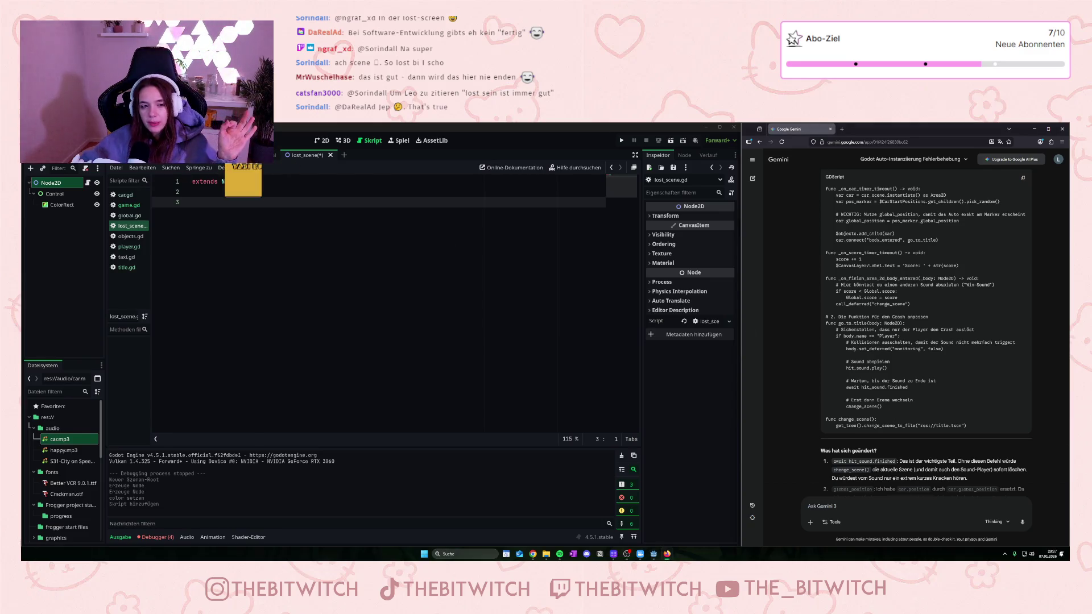
{"action": "left_click_drag", "start_coordinate": [836, 233], "coordinate": [885, 357]}
{"action": "left_click", "coordinate": [884, 357]}
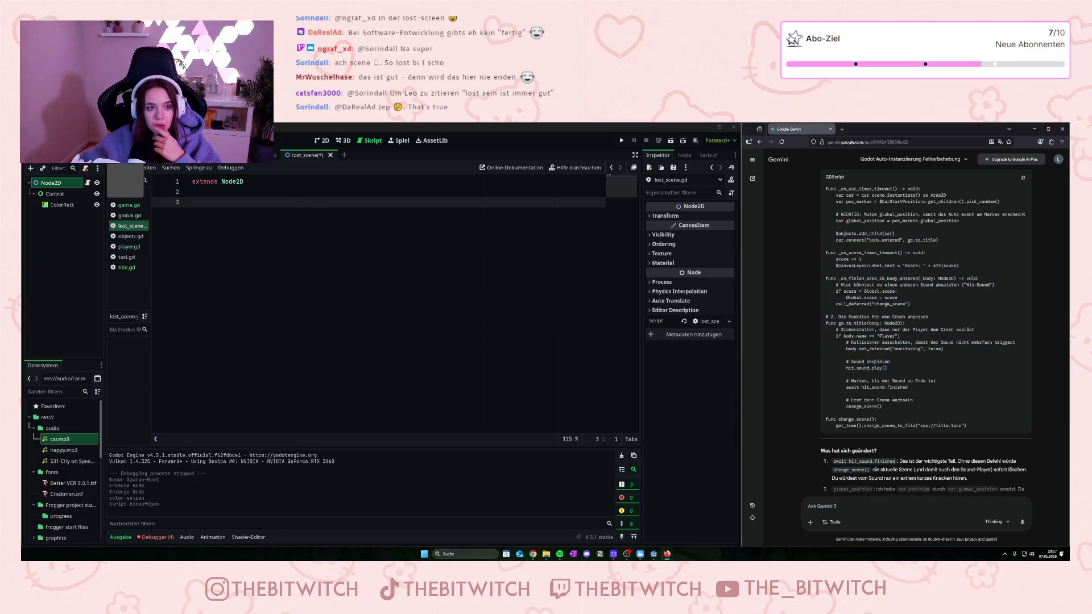
{"action": "left_click", "coordinate": [238, 155]}
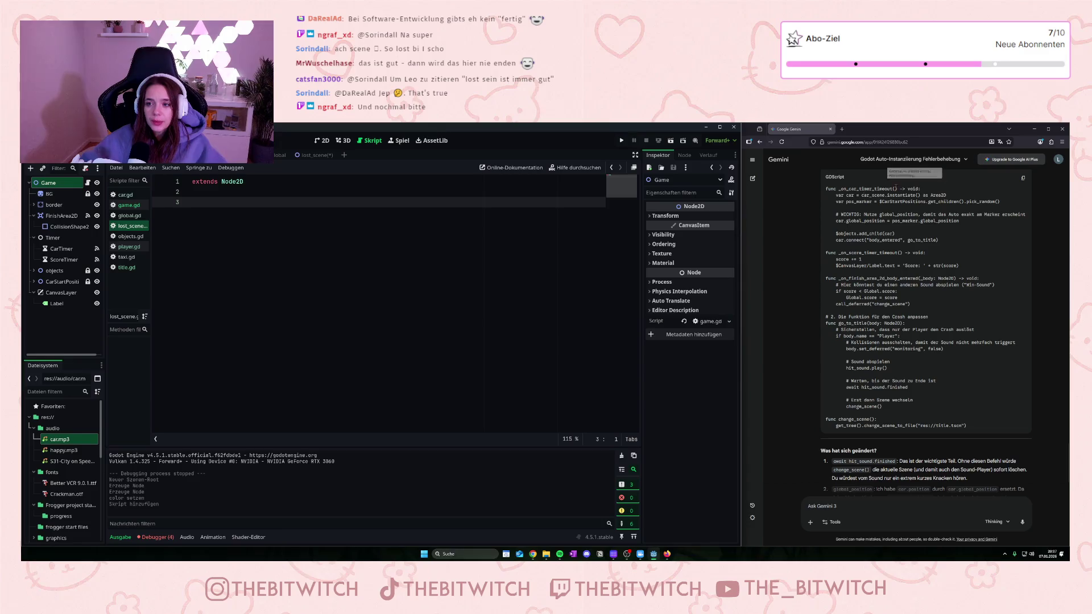
Step: Open game.gd and compare it with Gemini's win-sound comment and set_deferred monitoring line
{"action": "left_click", "coordinate": [119, 206]}
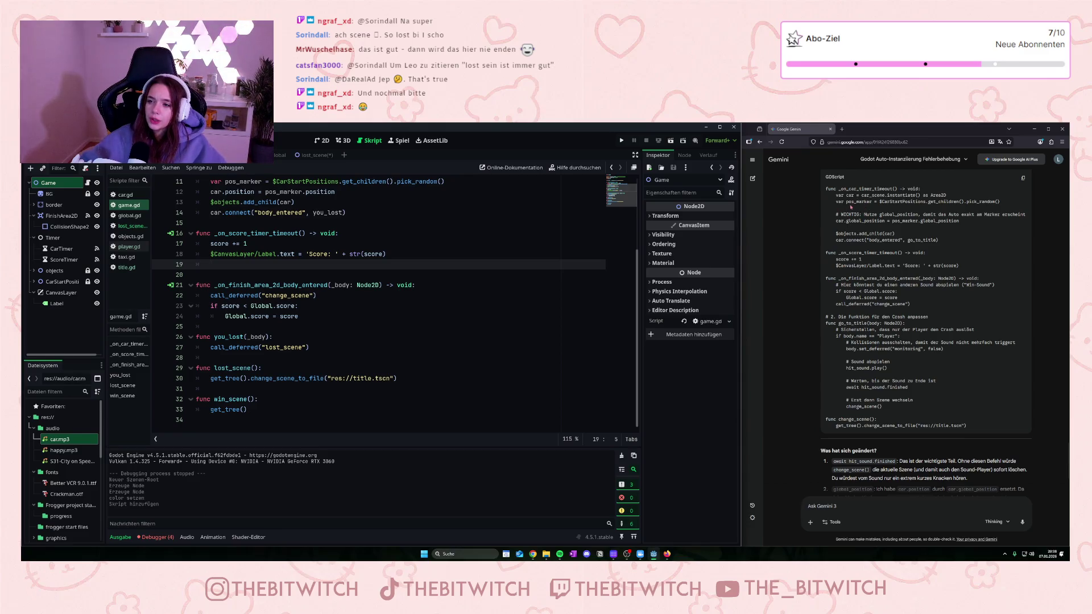
{"action": "scroll", "coordinate": [246, 244], "scroll_direction": "up", "scroll_amount": 4}
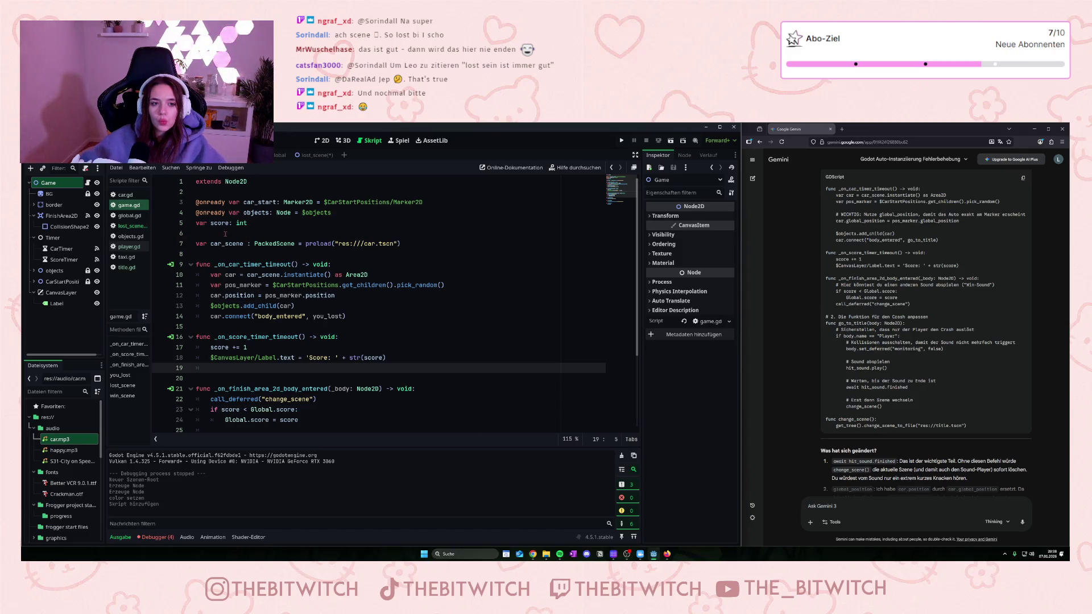
{"action": "scroll", "coordinate": [245, 251], "scroll_direction": "down", "scroll_amount": 2}
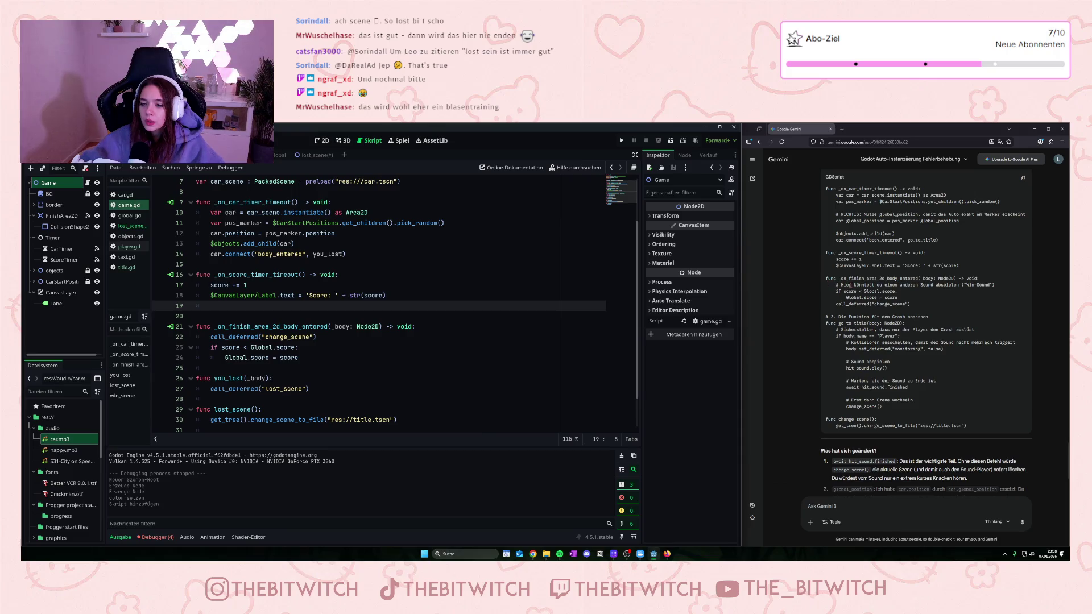
{"action": "left_click", "coordinate": [851, 303]}
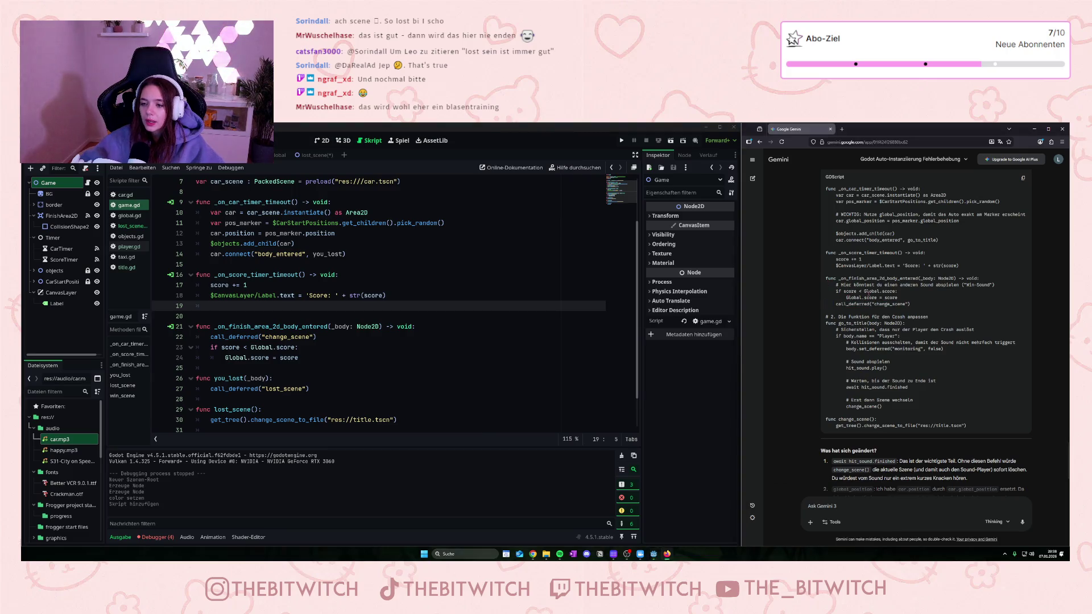
{"action": "left_click_drag", "start_coordinate": [840, 284], "coordinate": [996, 290]}
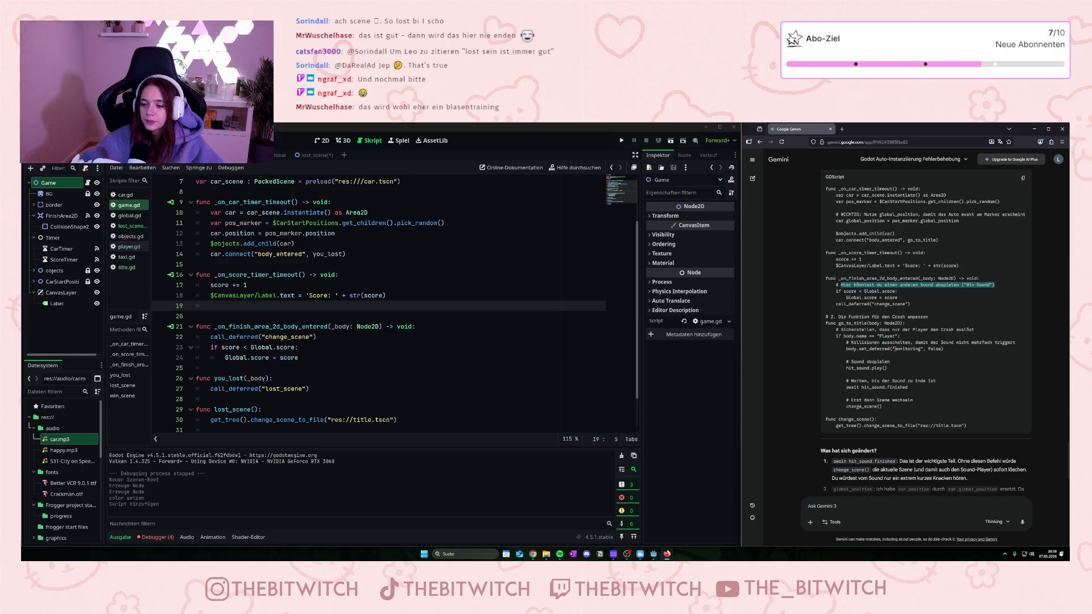
{"action": "mouse_move", "coordinate": [844, 352]}
{"action": "left_mouse_down"}
{"action": "mouse_move", "coordinate": [949, 349]}
{"action": "mouse_move", "coordinate": [869, 364]}
{"action": "mouse_move", "coordinate": [899, 371]}
{"action": "left_mouse_up"}
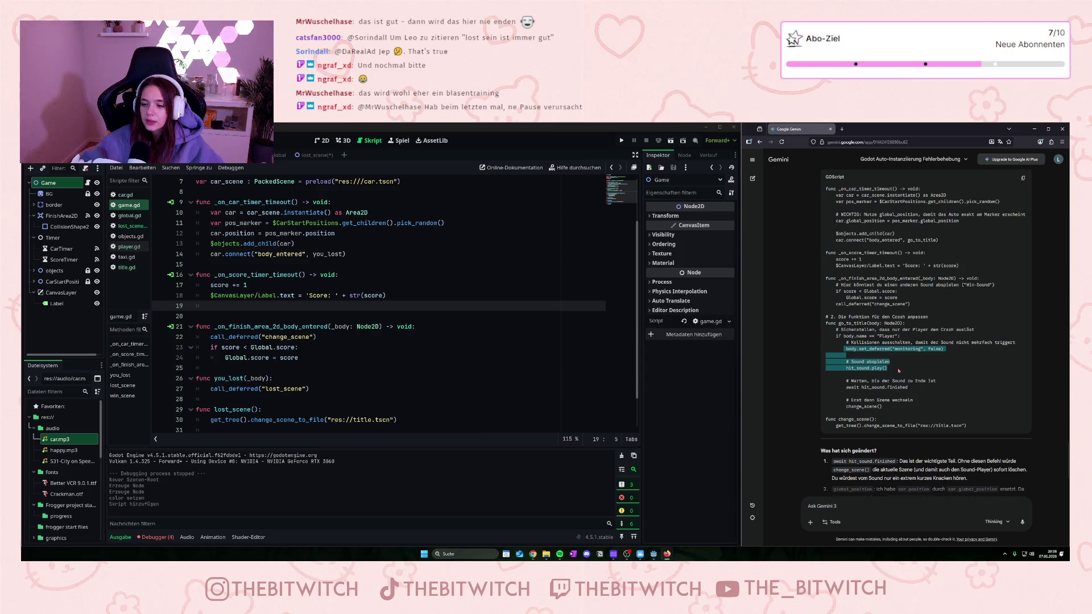
{"action": "mouse_move", "coordinate": [899, 371]}
{"action": "left_mouse_down"}
{"action": "mouse_move", "coordinate": [847, 375]}
{"action": "mouse_move", "coordinate": [913, 391]}
{"action": "mouse_move", "coordinate": [883, 406]}
{"action": "left_mouse_up"}
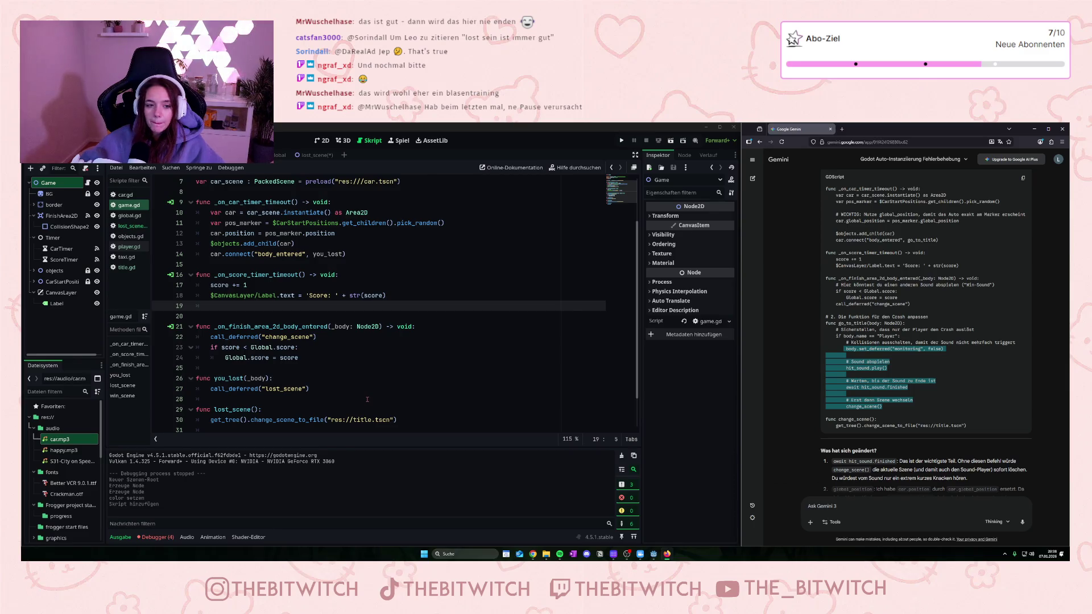
{"action": "scroll", "coordinate": [314, 358], "scroll_direction": "down", "scroll_amount": 1}
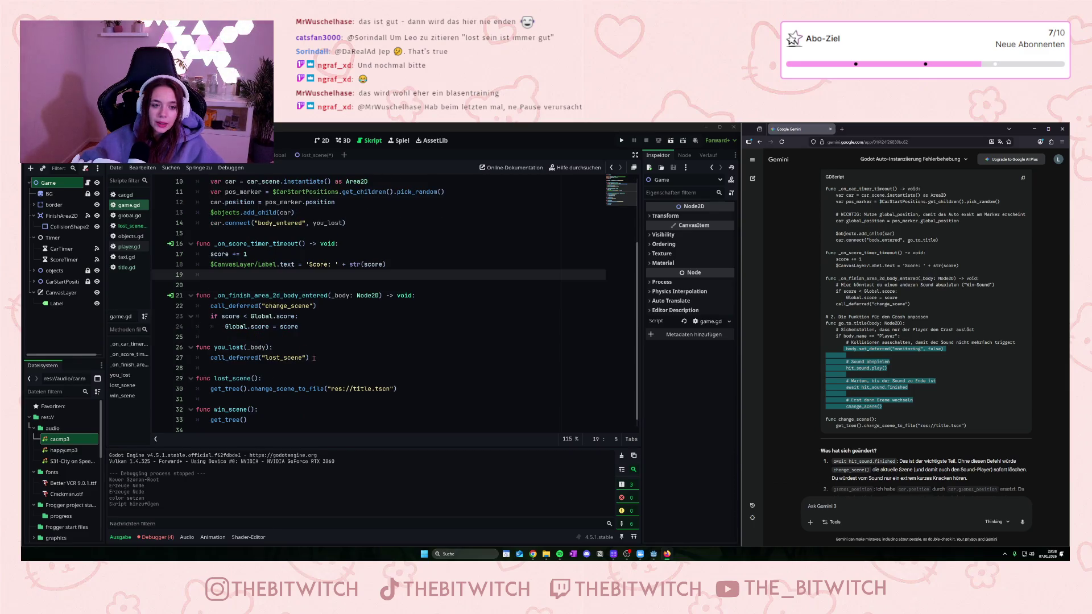
{"action": "left_click", "coordinate": [296, 325]}
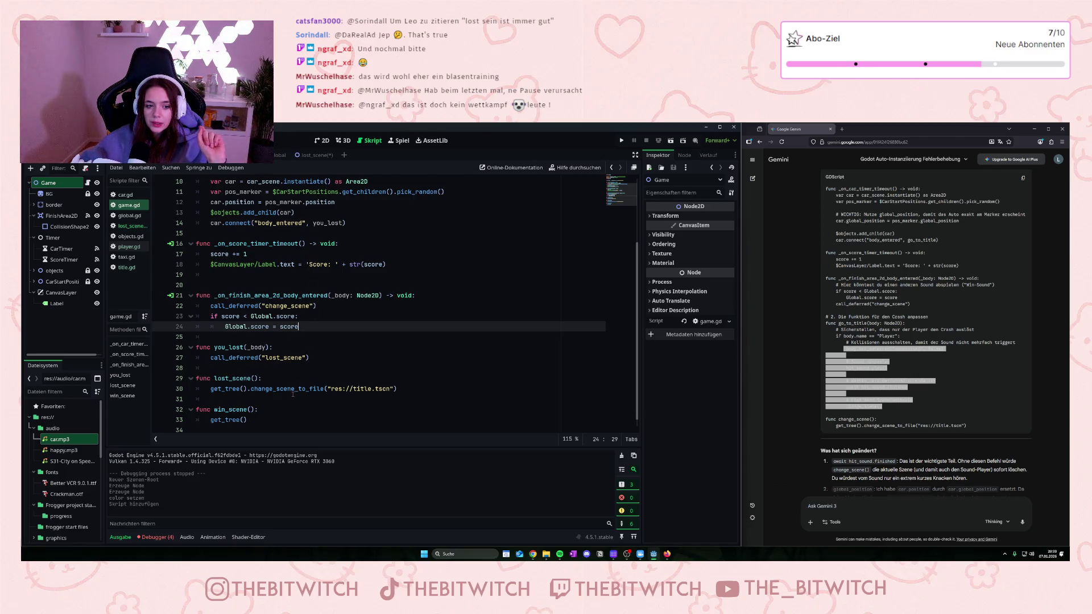
{"action": "scroll", "coordinate": [293, 394], "scroll_direction": "up", "scroll_amount": 3}
{"action": "left_click", "coordinate": [348, 316]}
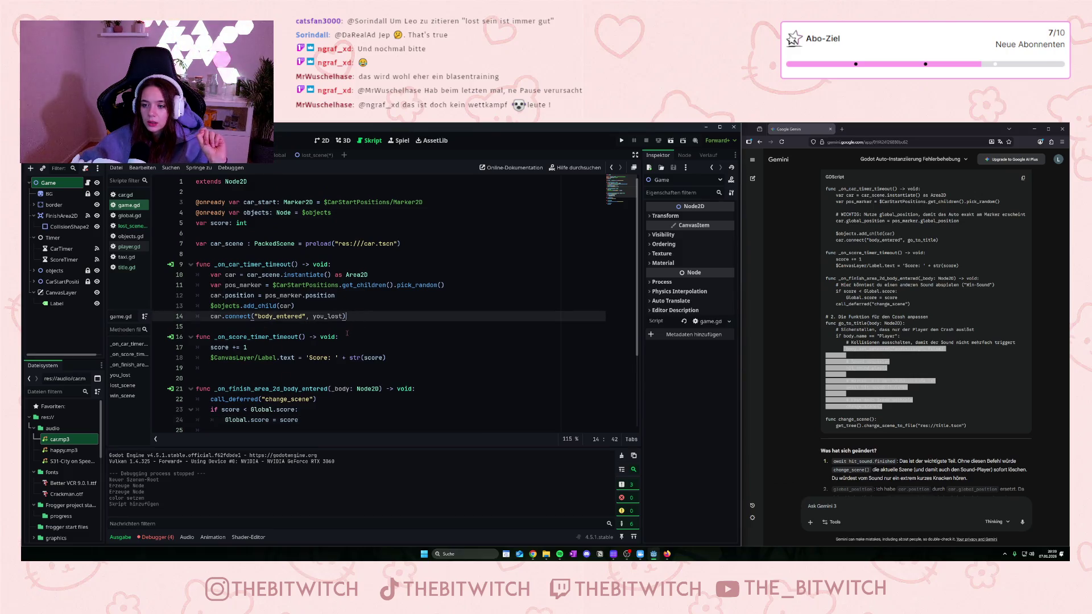
{"action": "left_click", "coordinate": [908, 409]}
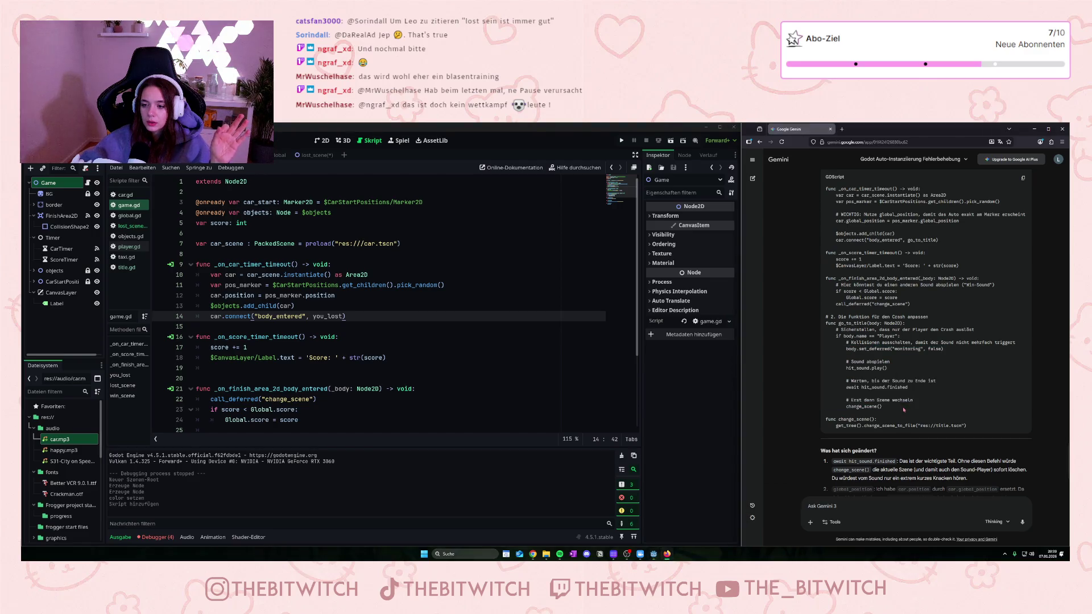
{"action": "left_click", "coordinate": [368, 316]}
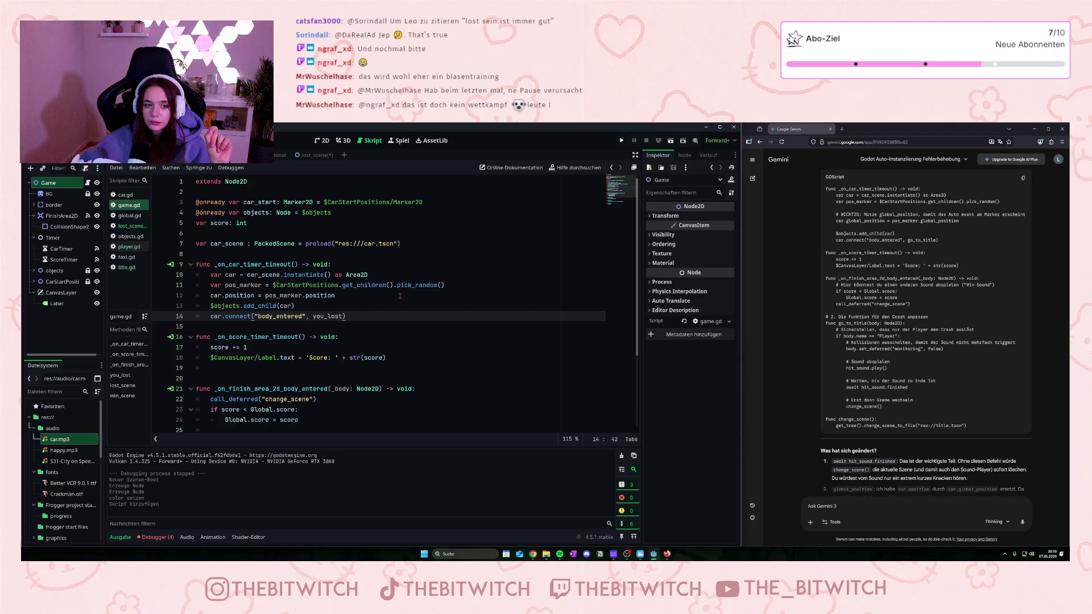
{"action": "mouse_move", "coordinate": [281, 302]}
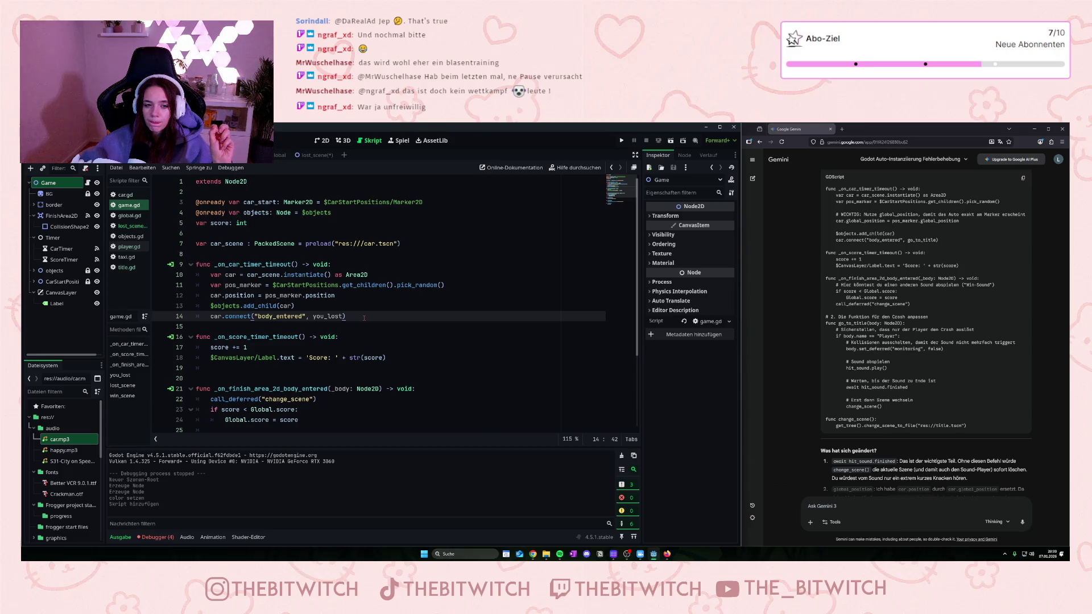
{"action": "scroll", "coordinate": [309, 304], "scroll_direction": "down", "scroll_amount": 1}
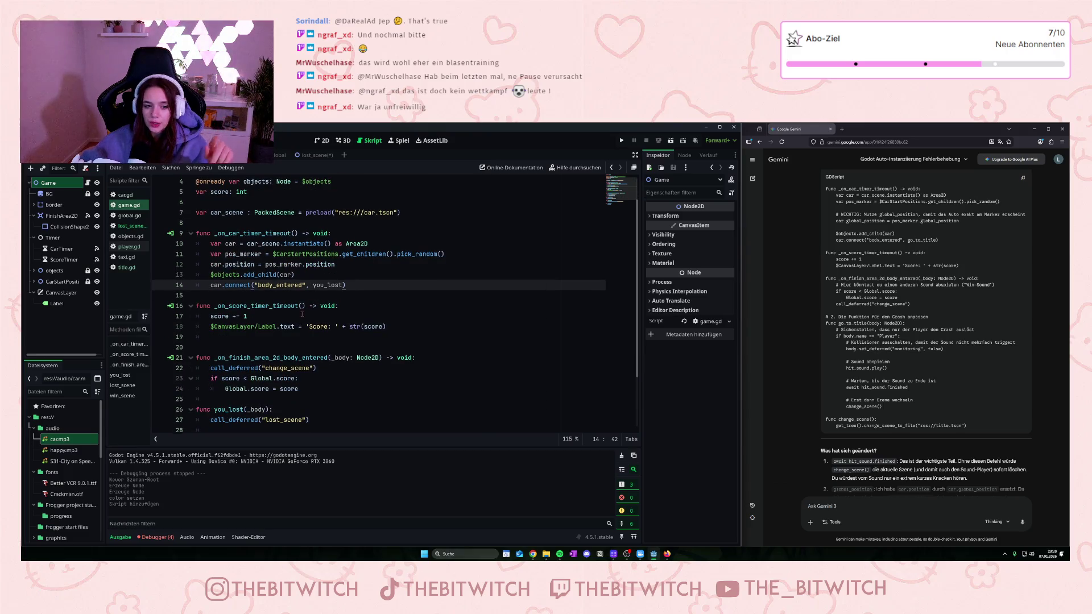
{"action": "scroll", "coordinate": [304, 318], "scroll_direction": "down", "scroll_amount": 2}
Step: Insert a new indented line after line 27's call_deferred("lost_scene") in you_lost
{"action": "left_click", "coordinate": [323, 360]}
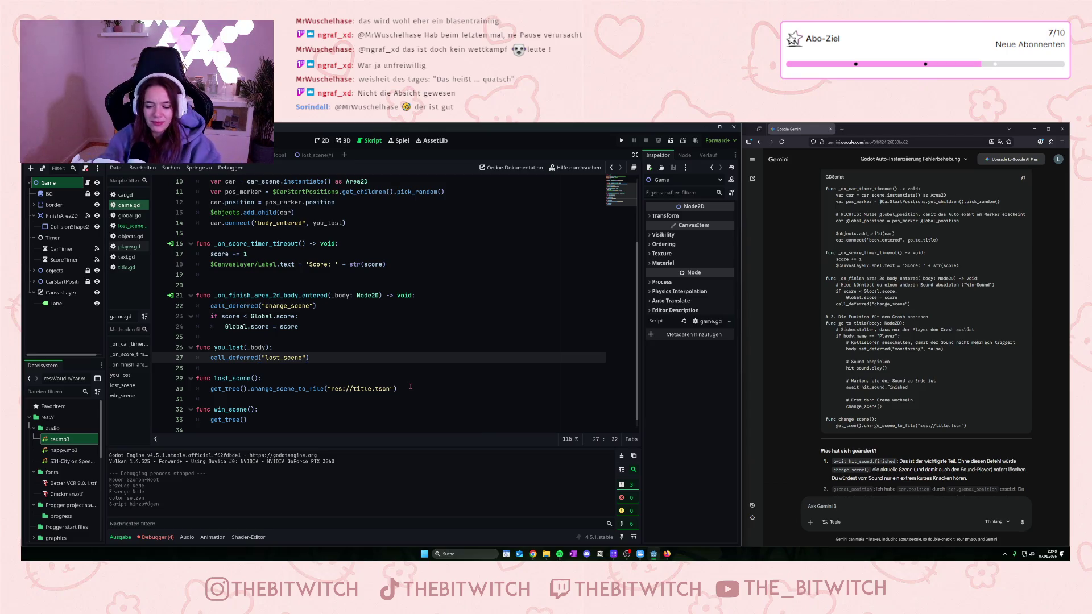
{"action": "key", "text": "Return"}
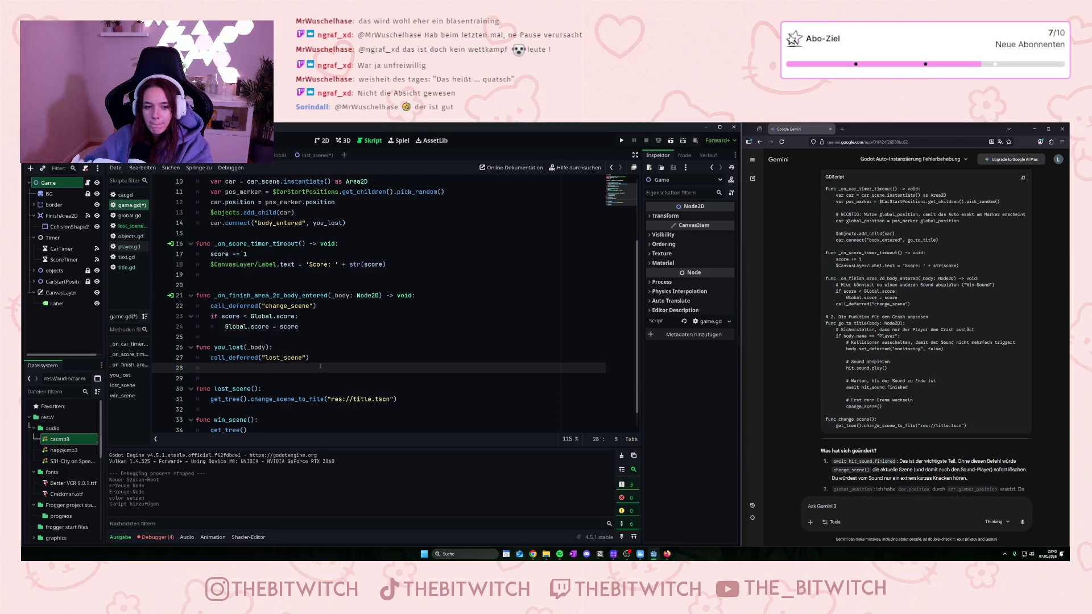
{"action": "scroll", "coordinate": [320, 366], "scroll_direction": "down", "scroll_amount": 1}
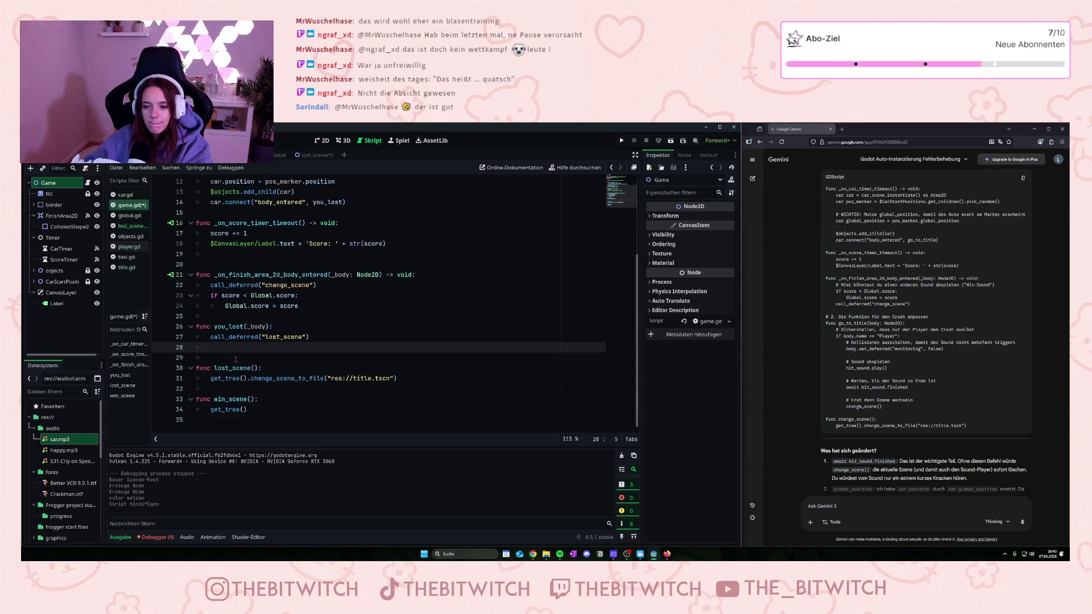
Step: Add body.set_deferred("monitoring", false) on a new line in you_lost
{"action": "key", "text": "Up"}
{"action": "key", "text": "Return"}
{"action": "key", "text": "Up"}
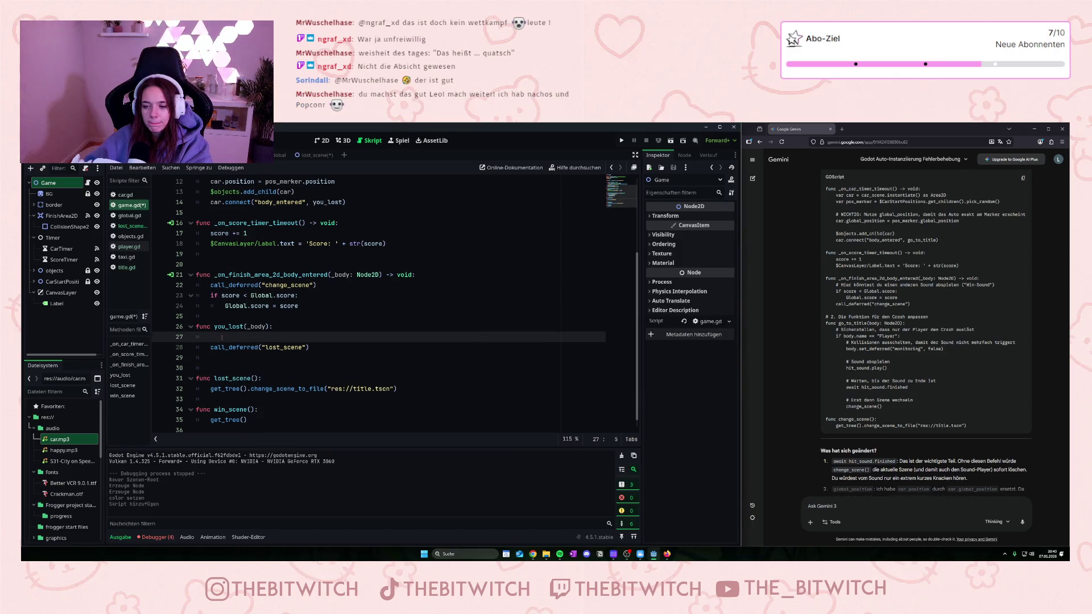
{"action": "mouse_move", "coordinate": [235, 344]}
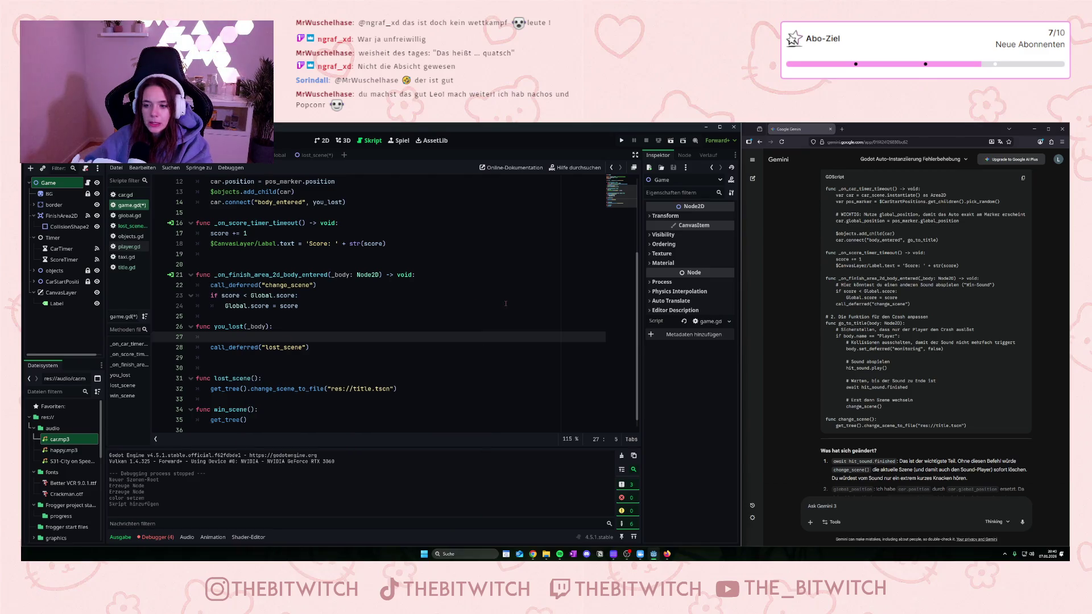
{"action": "type", "text": "body."}
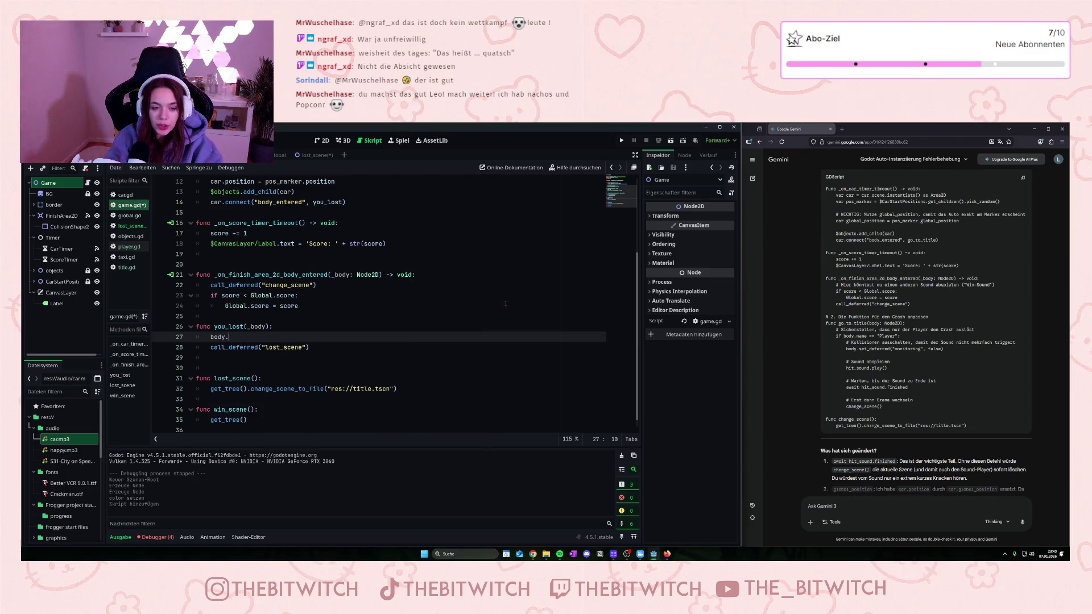
{"action": "type", "text": "set_deferr"}
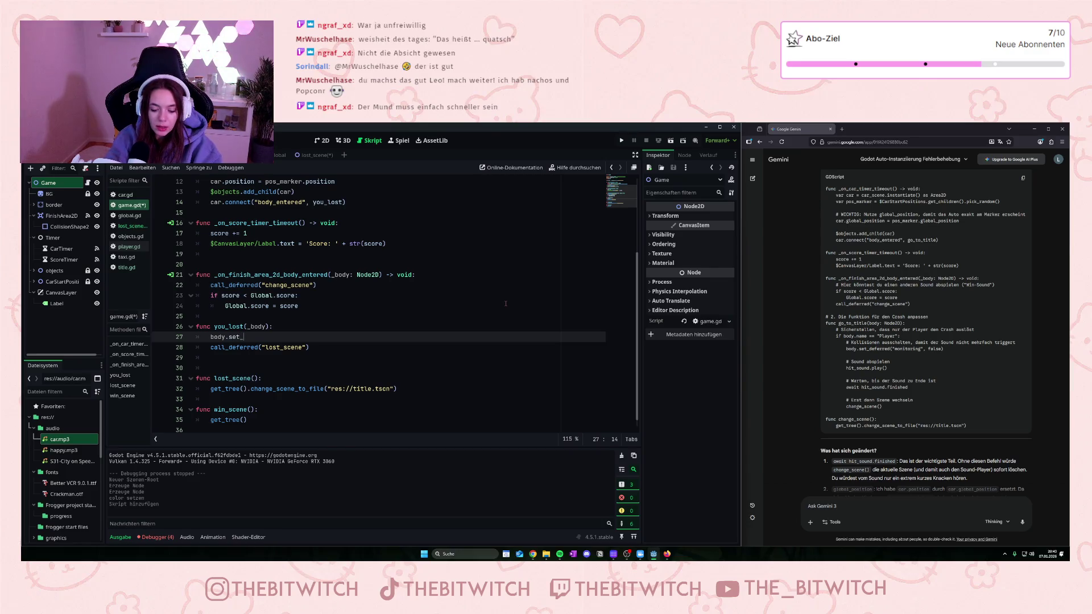
{"action": "type", "text": "ed"}
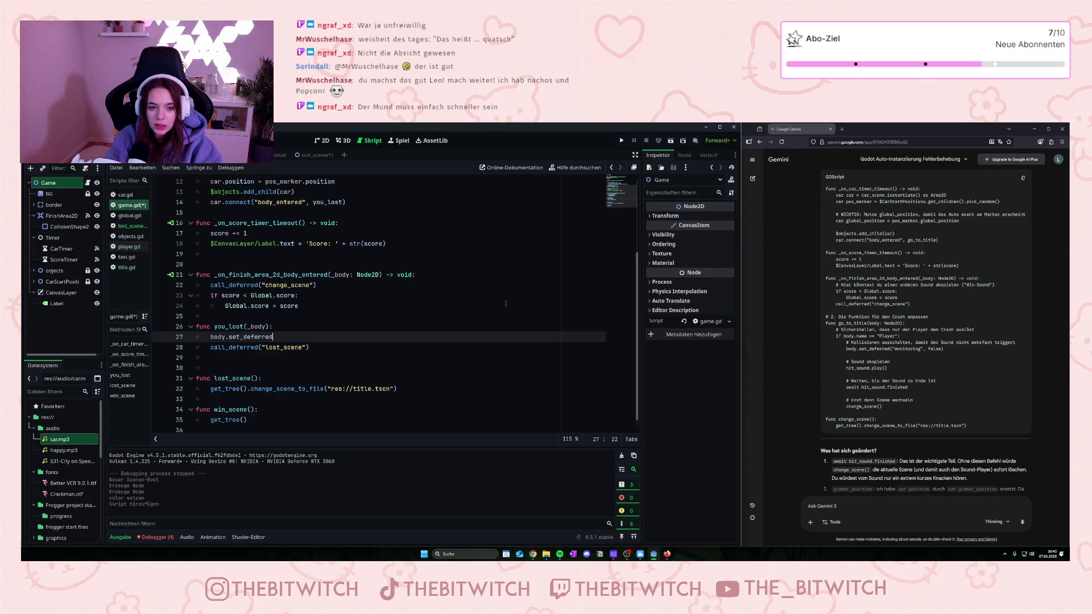
{"action": "type", "text": "(\""}
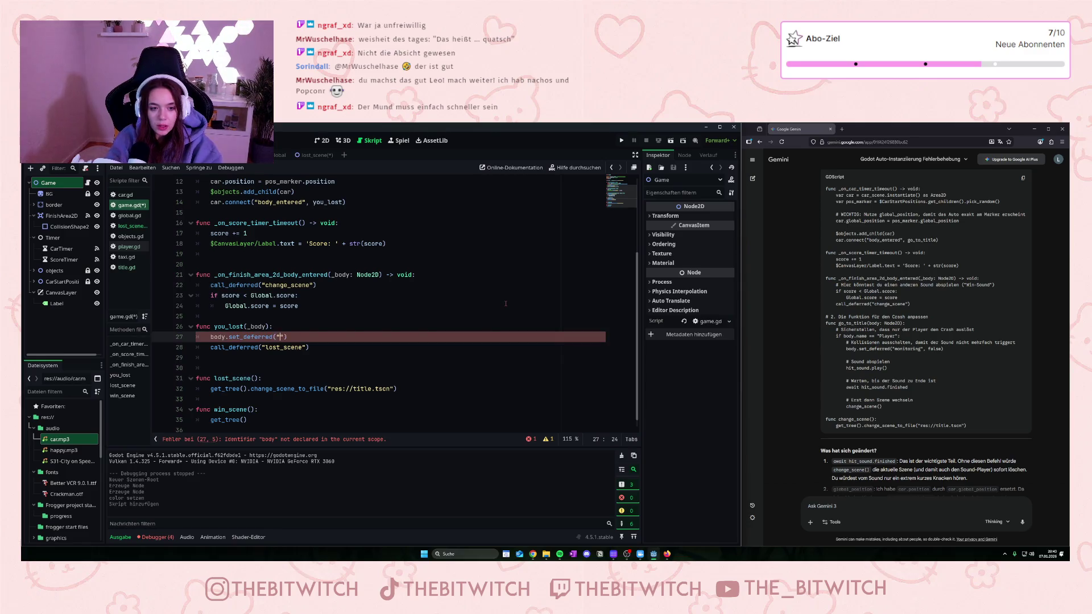
{"action": "type", "text": "monitor"}
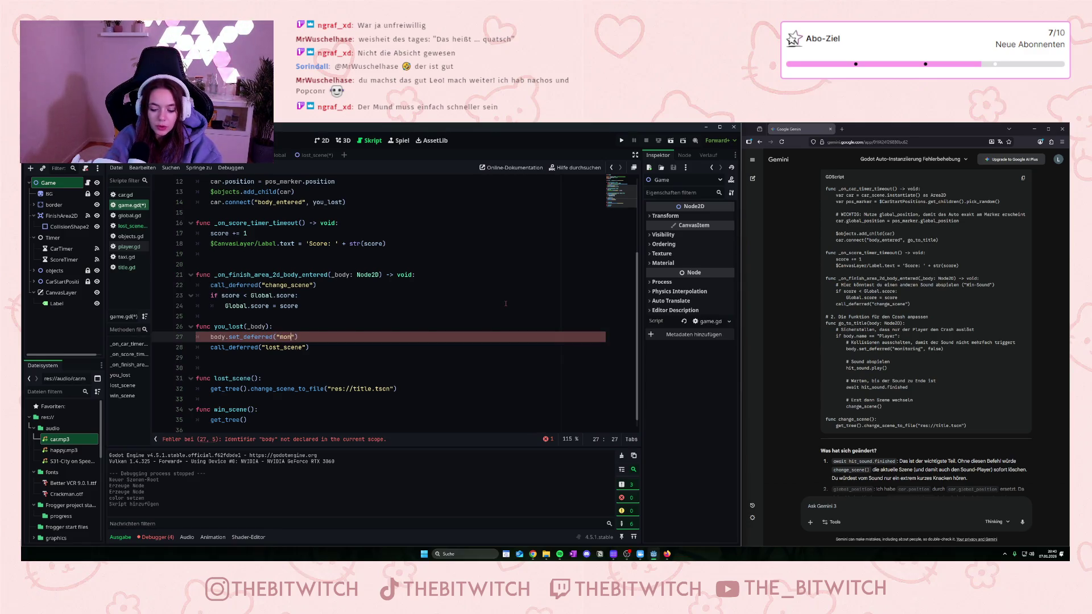
{"action": "type", "text": "ing"}
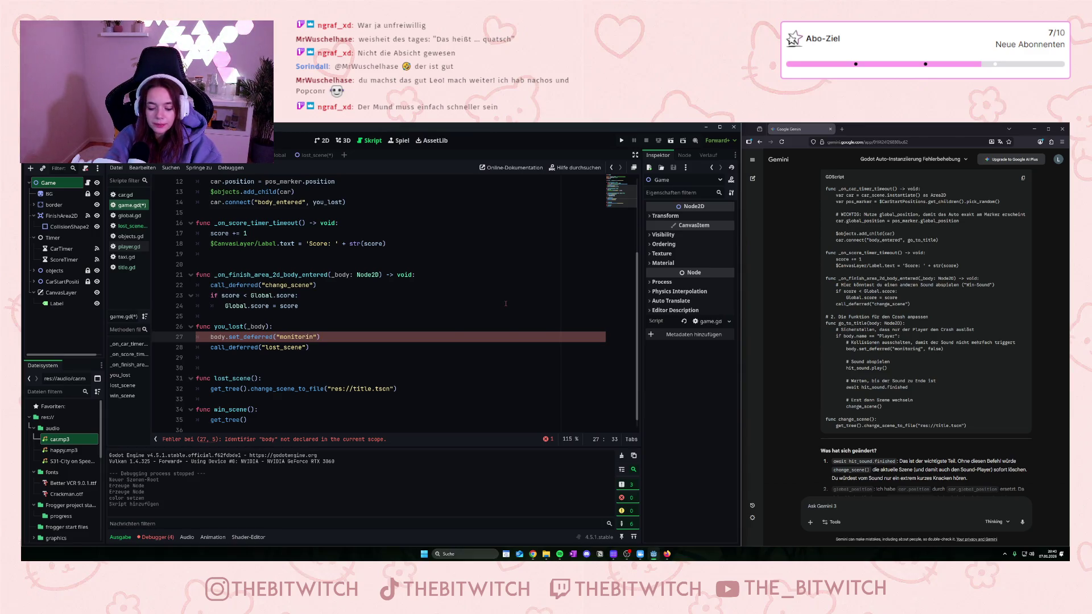
{"action": "type", "text": "\", false"}
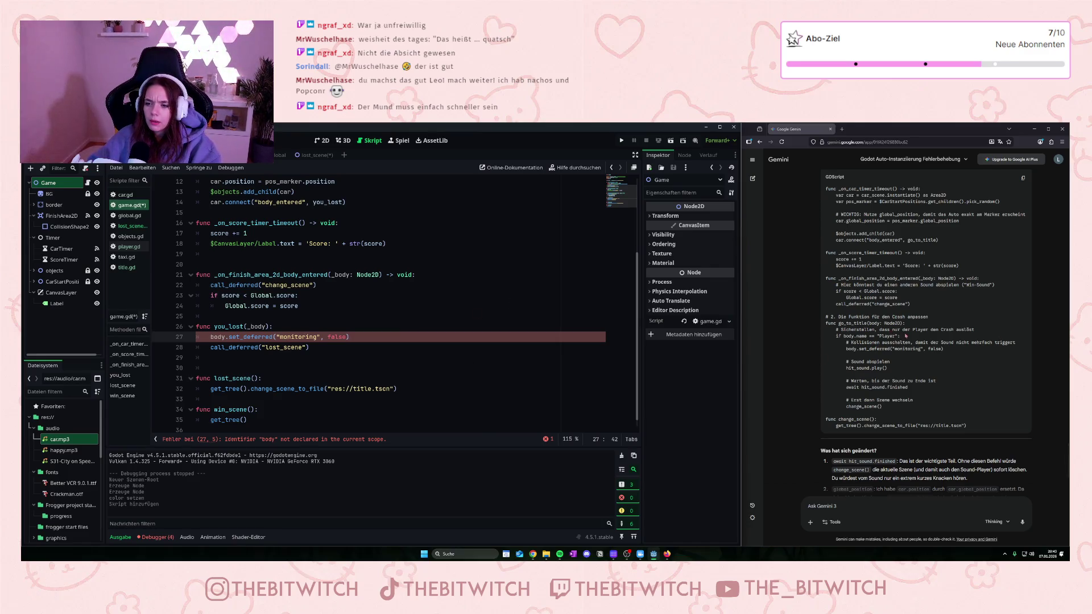
Step: Check Gemini's player-check comment and set_deferred line, then delete the body.set_deferred line again
{"action": "left_click_drag", "start_coordinate": [846, 329], "coordinate": [973, 342]}
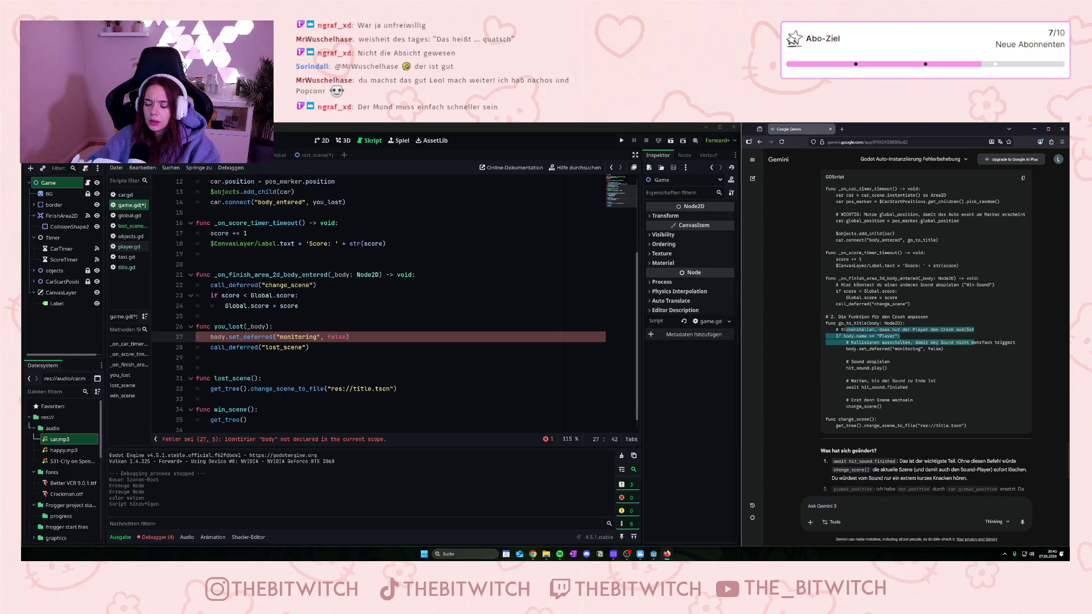
{"action": "left_click", "coordinate": [973, 342]}
{"action": "left_click_drag", "start_coordinate": [851, 349], "coordinate": [935, 349]}
{"action": "left_click", "coordinate": [934, 349]}
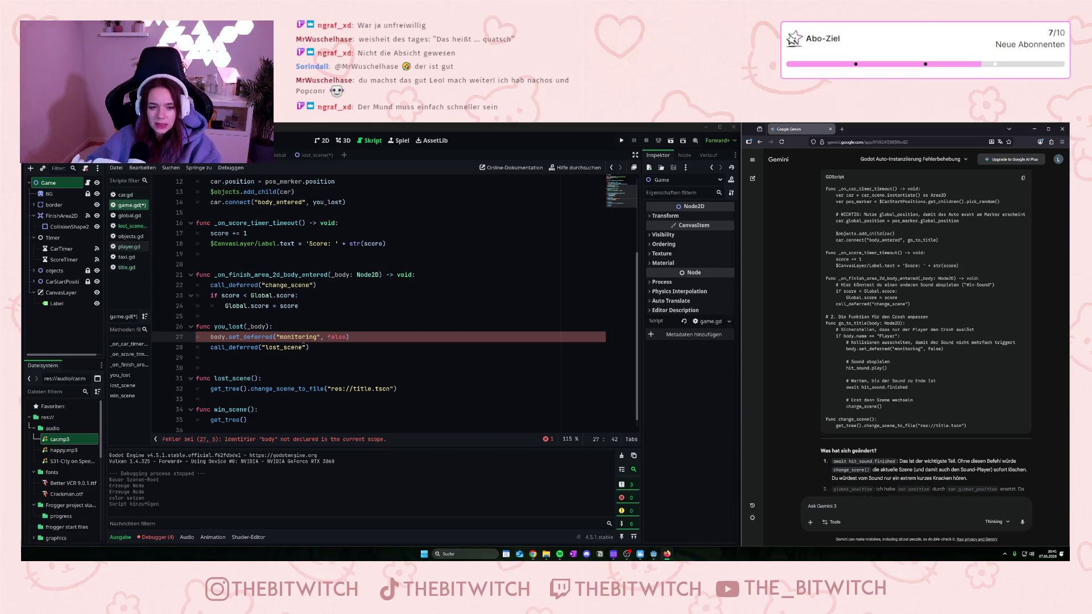
{"action": "left_click_drag", "start_coordinate": [349, 337], "coordinate": [211, 337]}
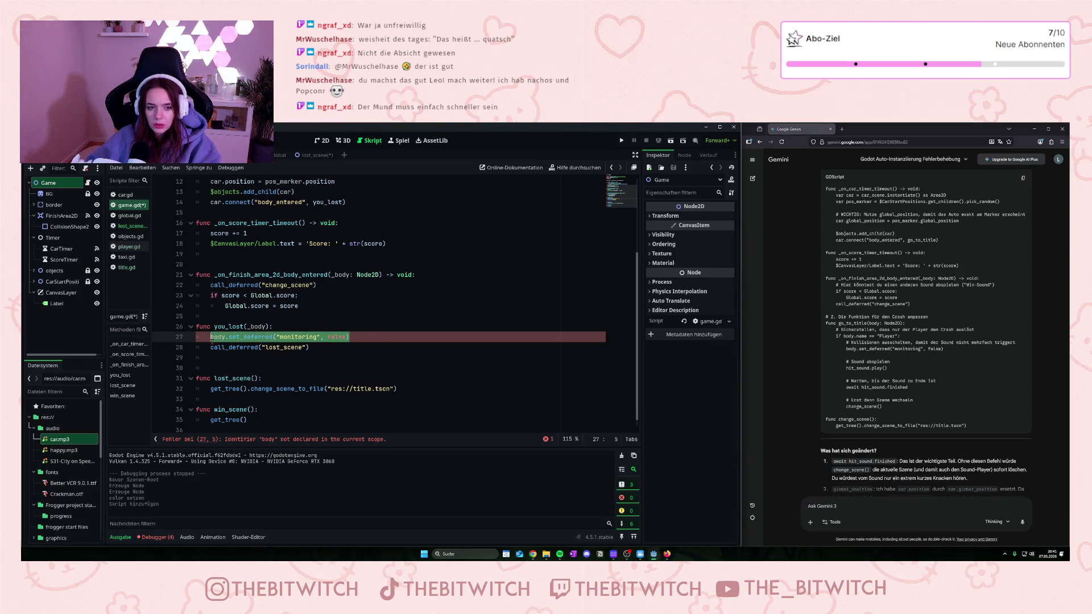
{"action": "key", "text": "BackSpace"}
{"action": "key", "text": "BackSpace"}
{"action": "key", "text": "BackSpace"}
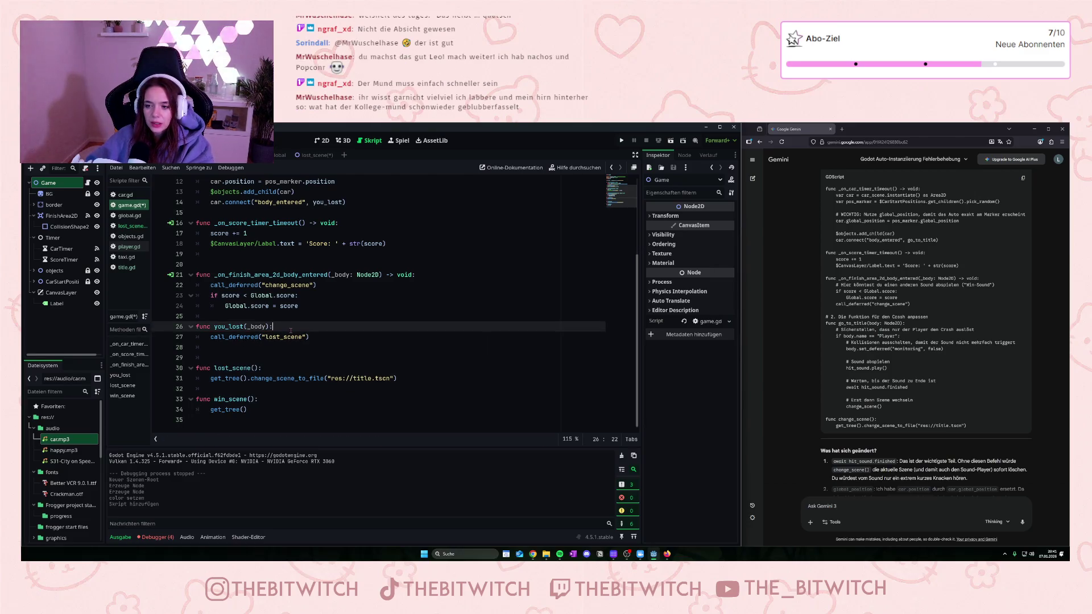
Step: Add hit_sound.play() and an await hit_sound.play() line before the lost_scene call
{"action": "key", "text": "Return"}
{"action": "type", "text": "hit_"}
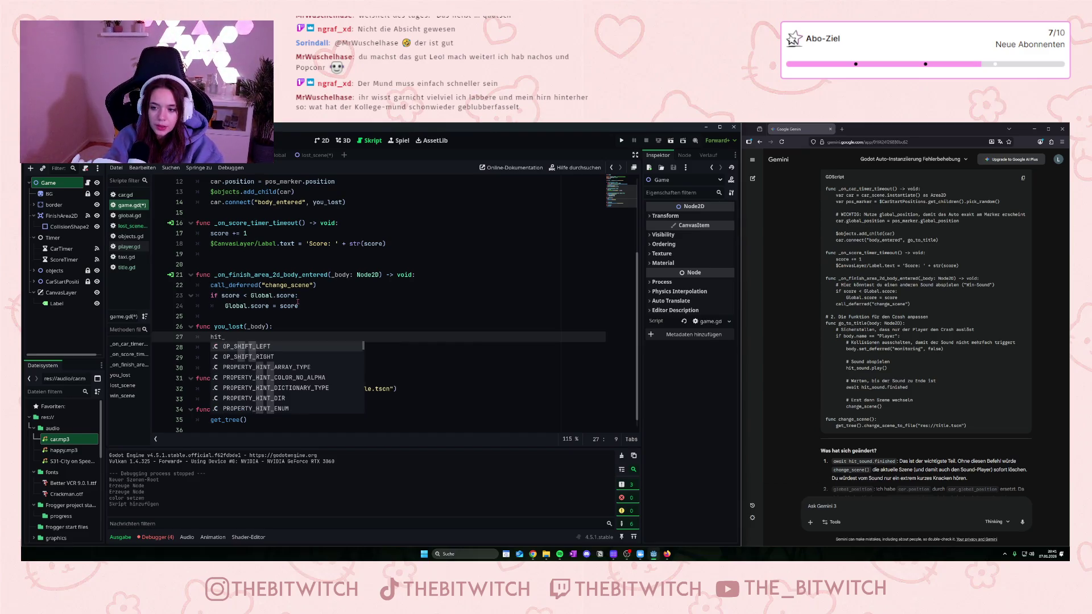
{"action": "type", "text": "sound"}
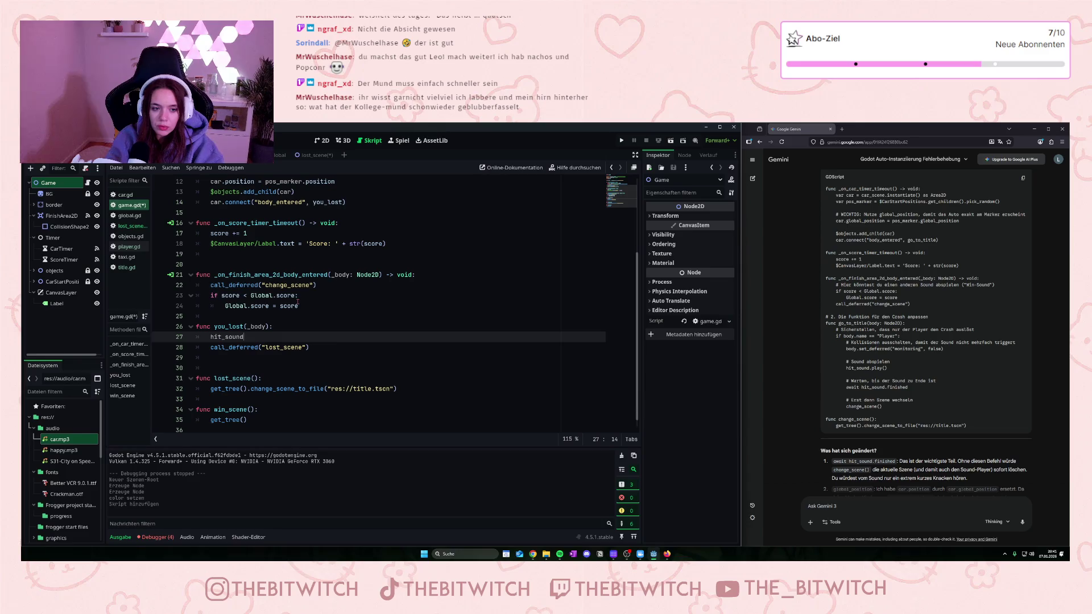
{"action": "type", "text": ".play"}
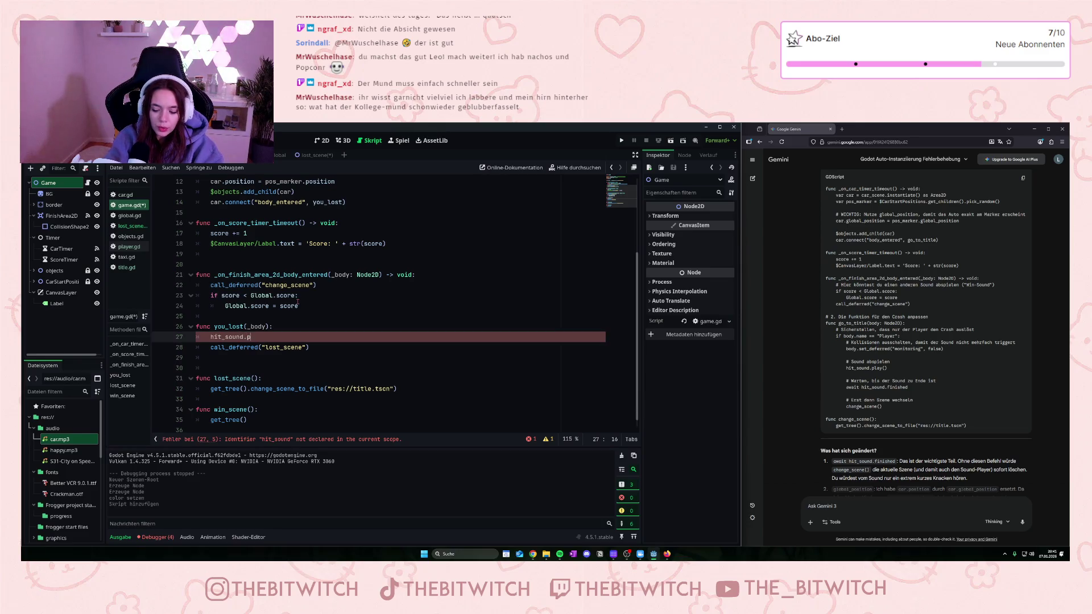
{"action": "type", "text": "()"}
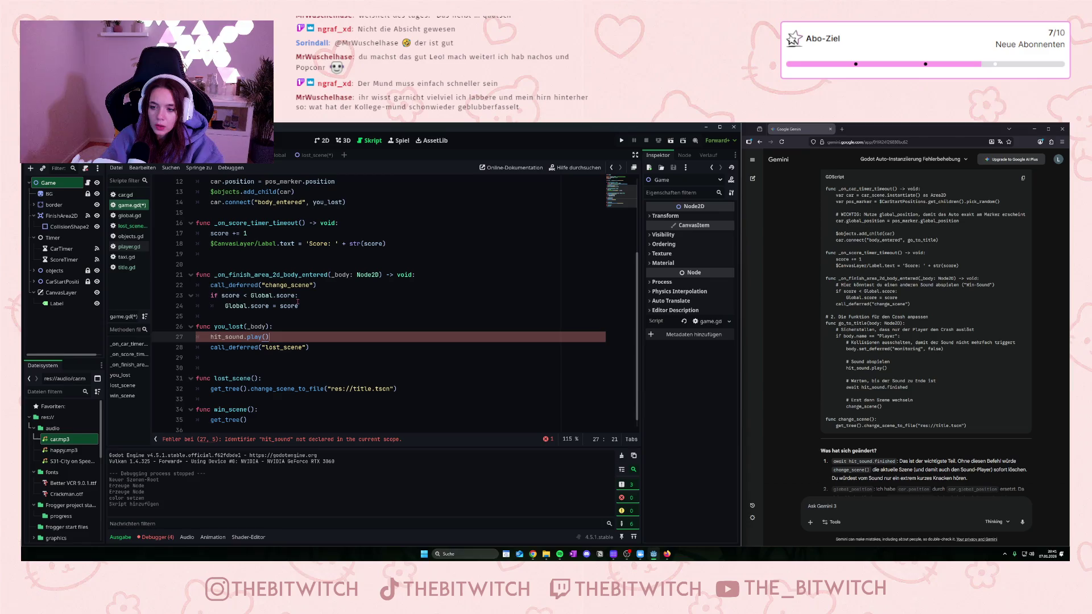
{"action": "key", "text": "Return"}
{"action": "type", "text": "awair"}
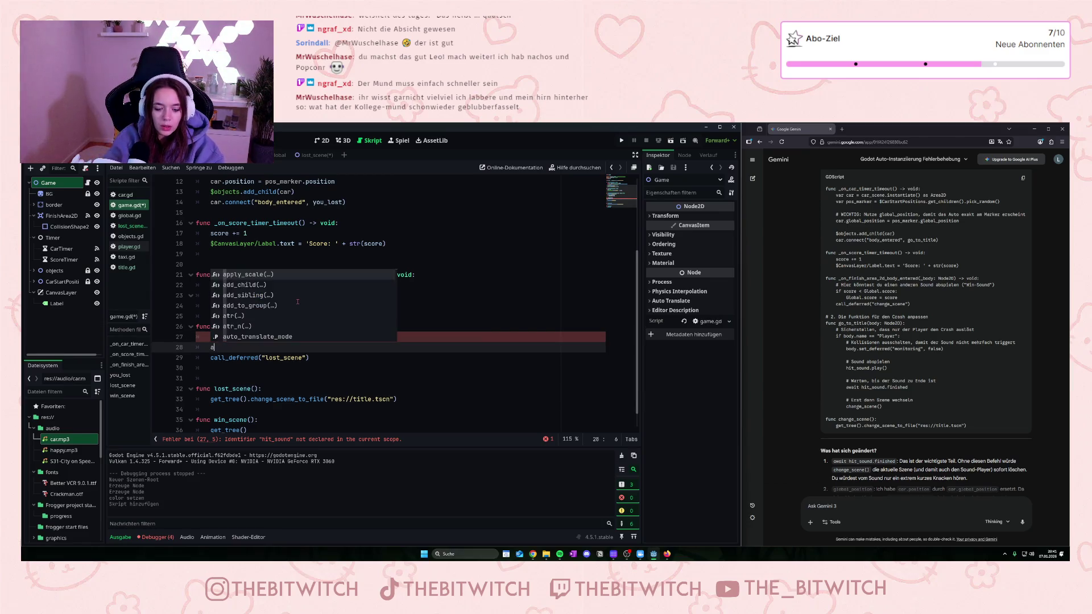
{"action": "key", "text": "BackSpace"}
{"action": "type", "text": "t "}
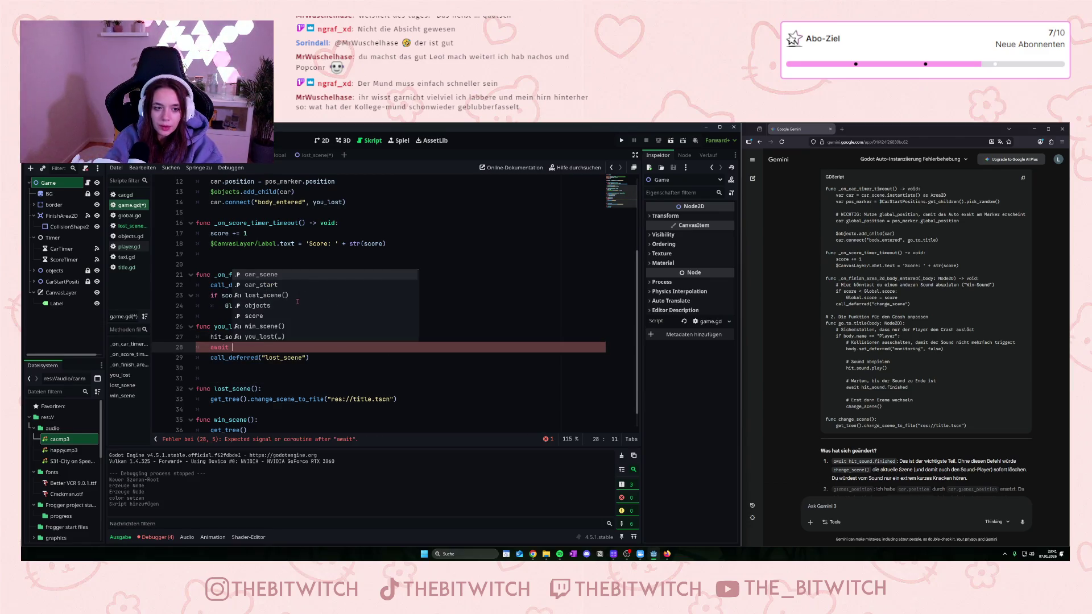
{"action": "type", "text": "hit"}
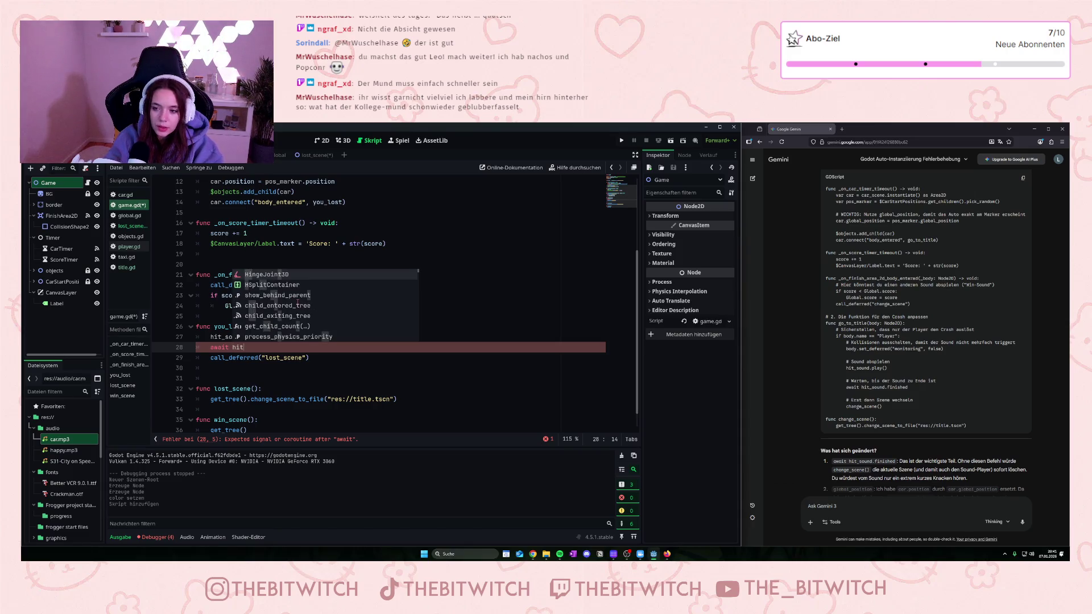
{"action": "type", "text": "_sound."}
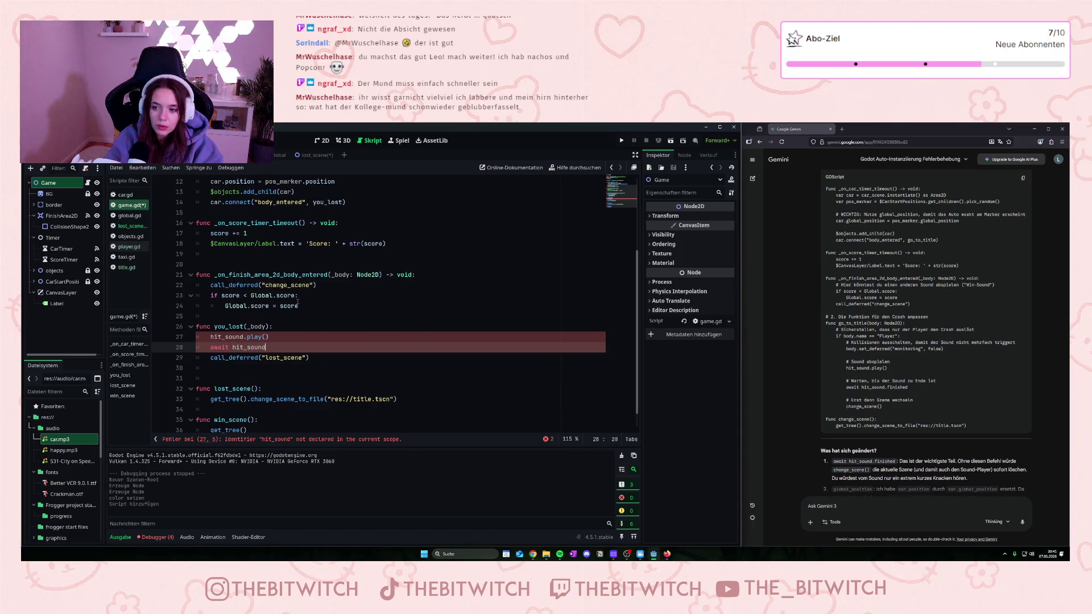
{"action": "type", "text": "play"}
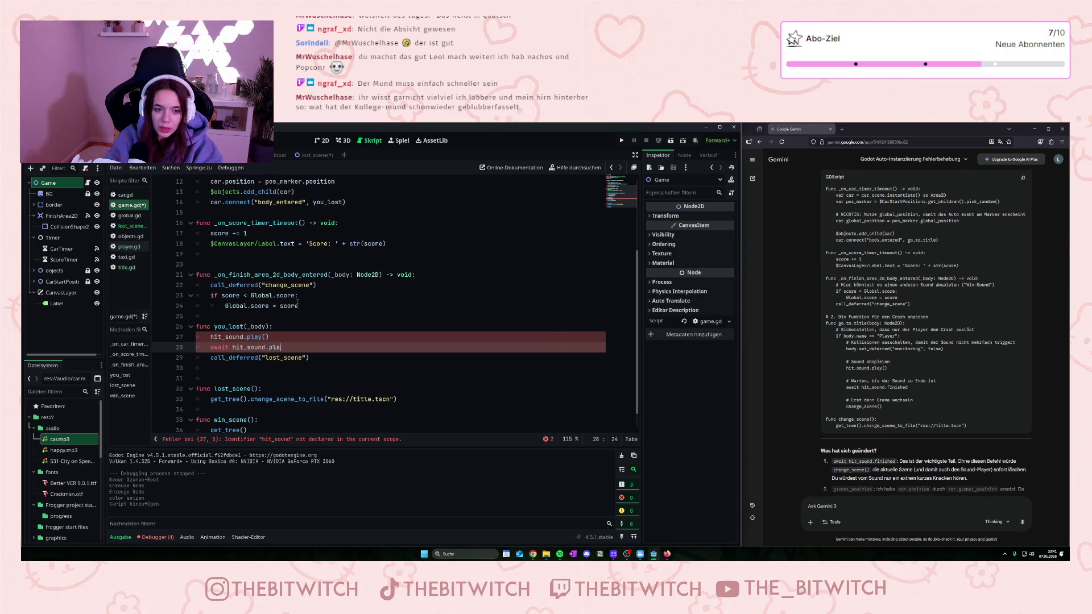
{"action": "type", "text": "()"}
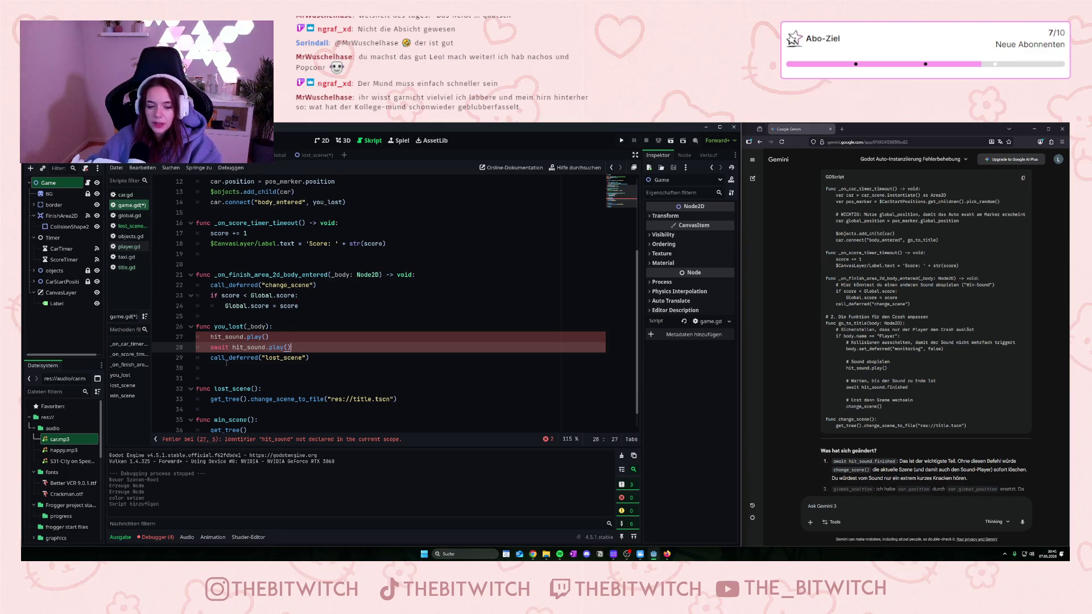
Step: Change the await line to await hit_sound.finished
{"action": "left_click", "coordinate": [316, 358]}
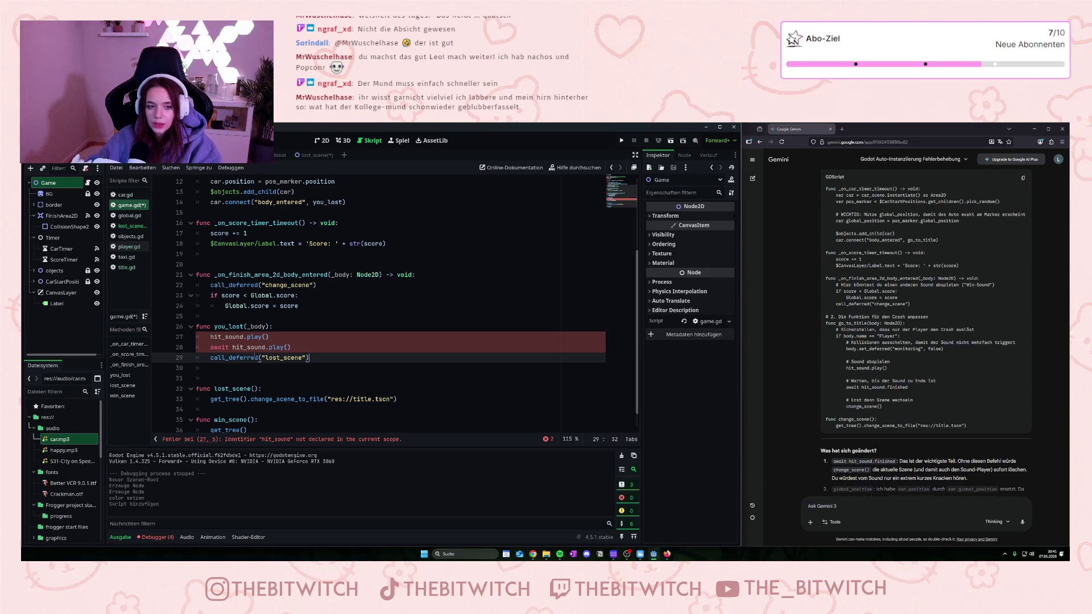
{"action": "mouse_move", "coordinate": [254, 359]}
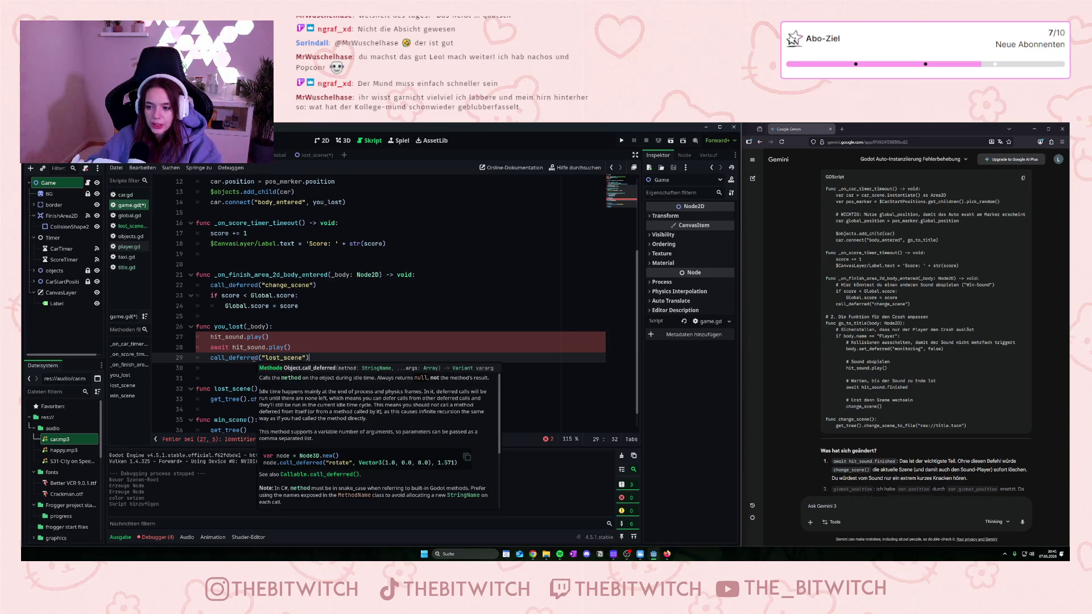
{"action": "left_click", "coordinate": [318, 309]}
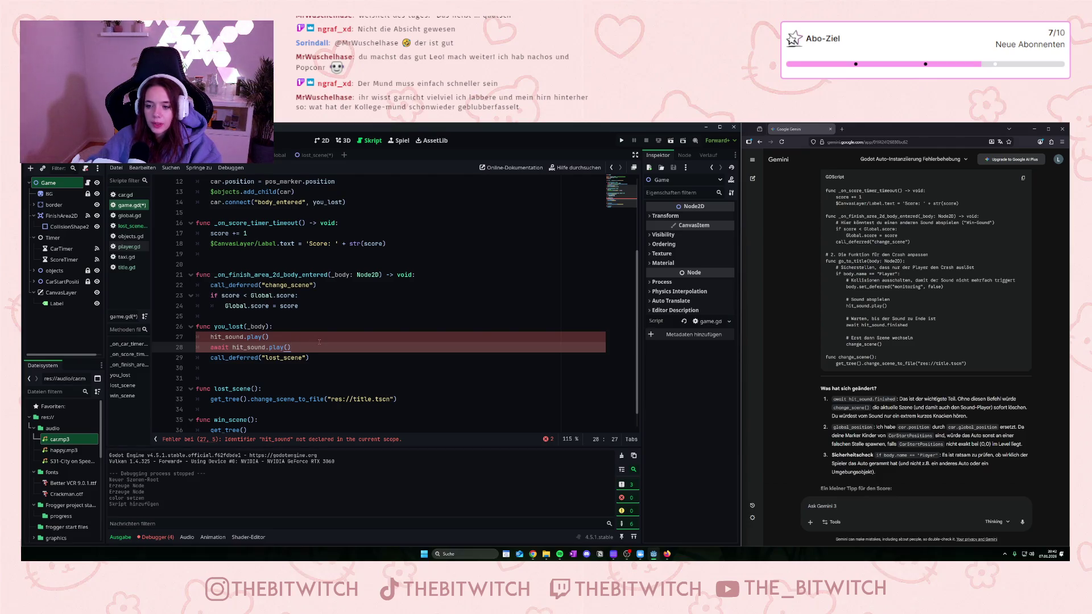
{"action": "left_click_drag", "start_coordinate": [292, 347], "coordinate": [266, 347]}
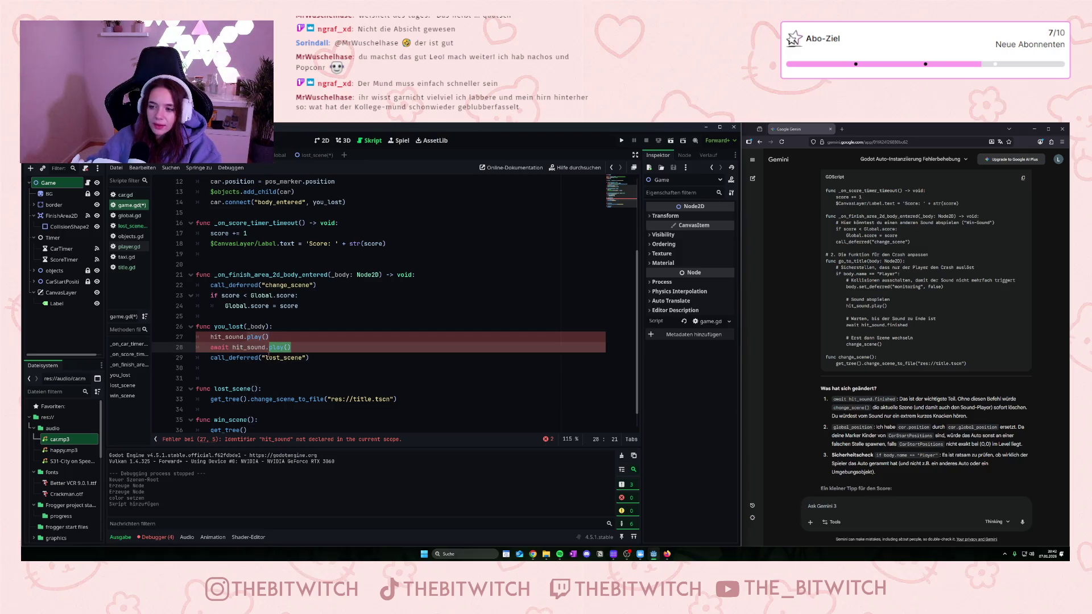
{"action": "type", "text": ".fin"}
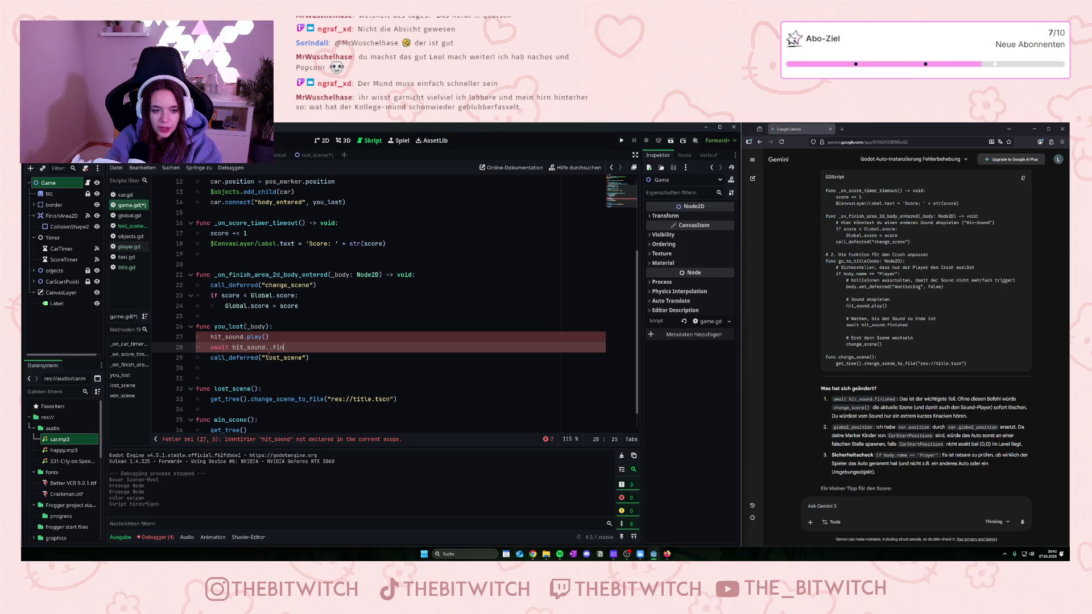
{"action": "type", "text": "fi"}
{"action": "key", "text": "BackSpace"}
{"action": "key", "text": "BackSpace"}
{"action": "key", "text": "BackSpace"}
{"action": "type", "text": "finished"}
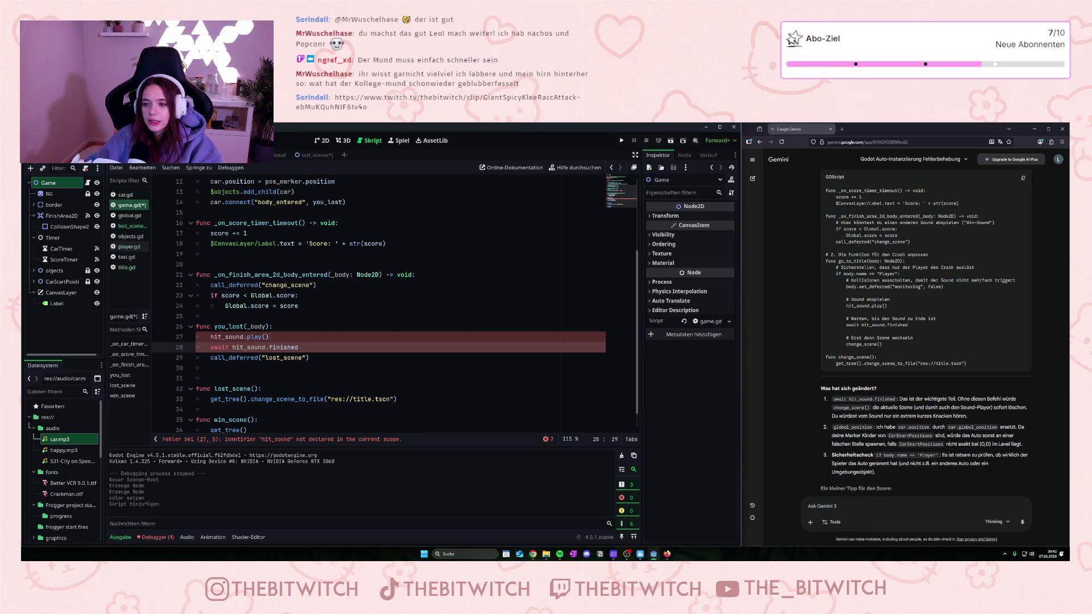
{"action": "left_click", "coordinate": [269, 337]}
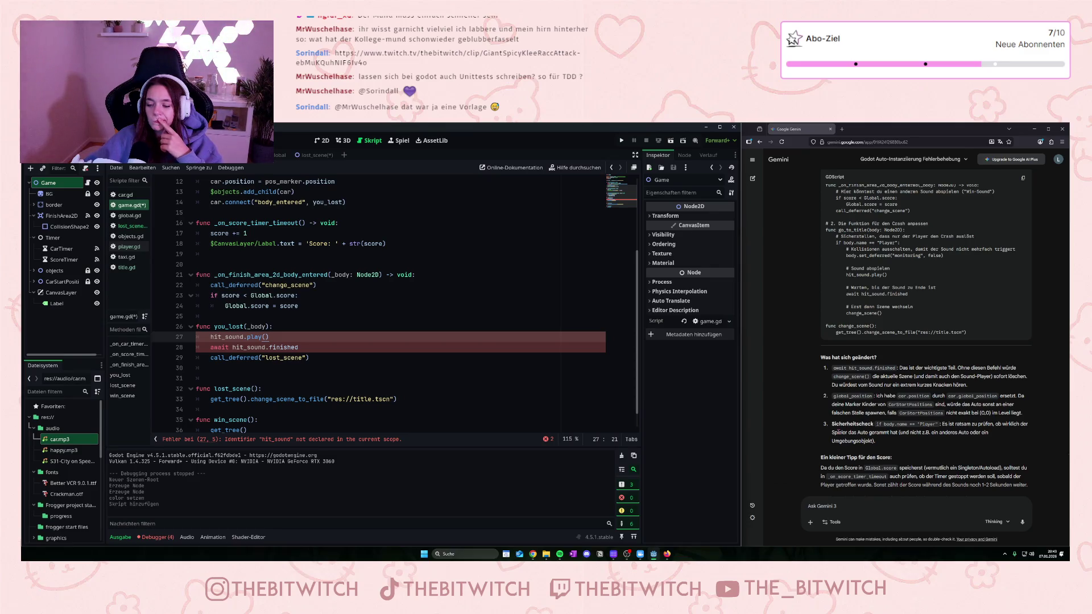
{"action": "scroll", "coordinate": [926, 341], "scroll_direction": "up", "scroll_amount": 3}
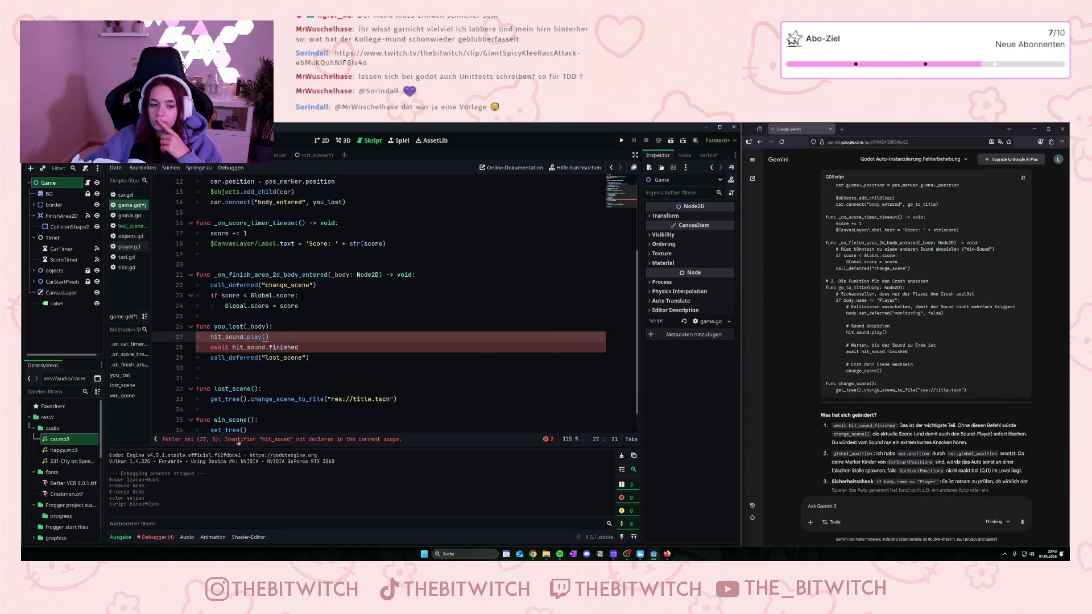
{"action": "left_click", "coordinate": [878, 514]}
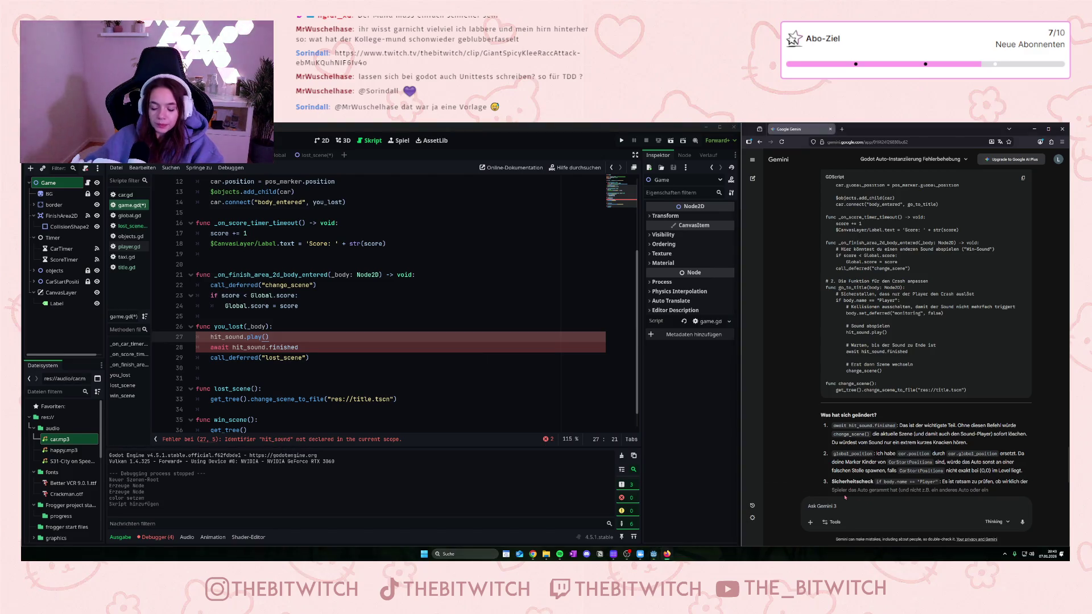
Step: Draft a Gemini question about the hit_sound error and scroll back to the Node-Struktur section
{"action": "type", "text": "ichege dnd"}
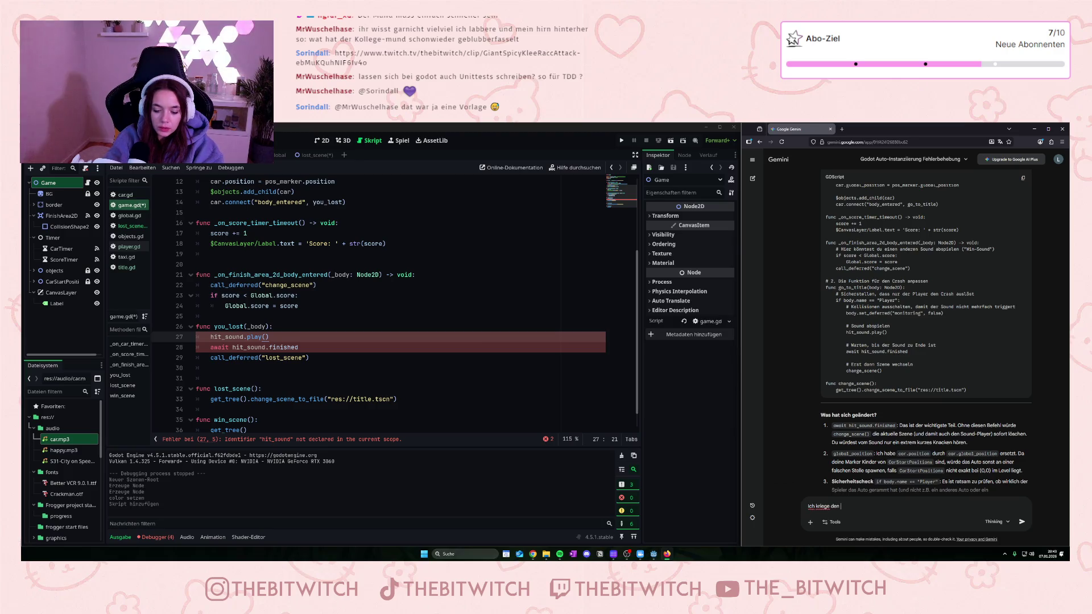
{"action": "type", "text": " hit"}
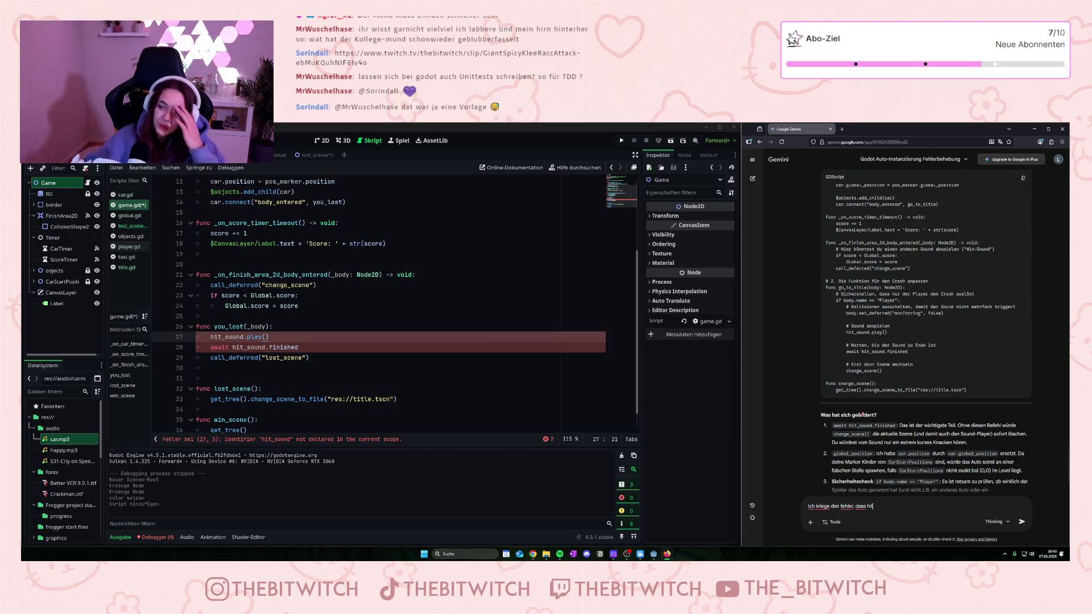
{"action": "scroll", "coordinate": [859, 415], "scroll_direction": "up", "scroll_amount": 10}
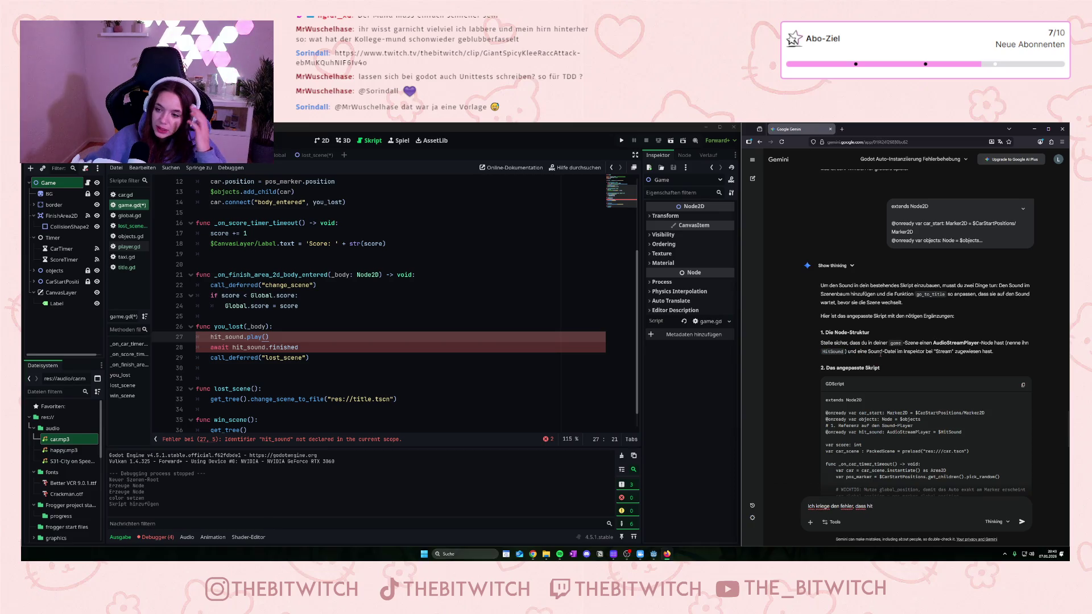
{"action": "scroll", "coordinate": [881, 360], "scroll_direction": "down", "scroll_amount": 3}
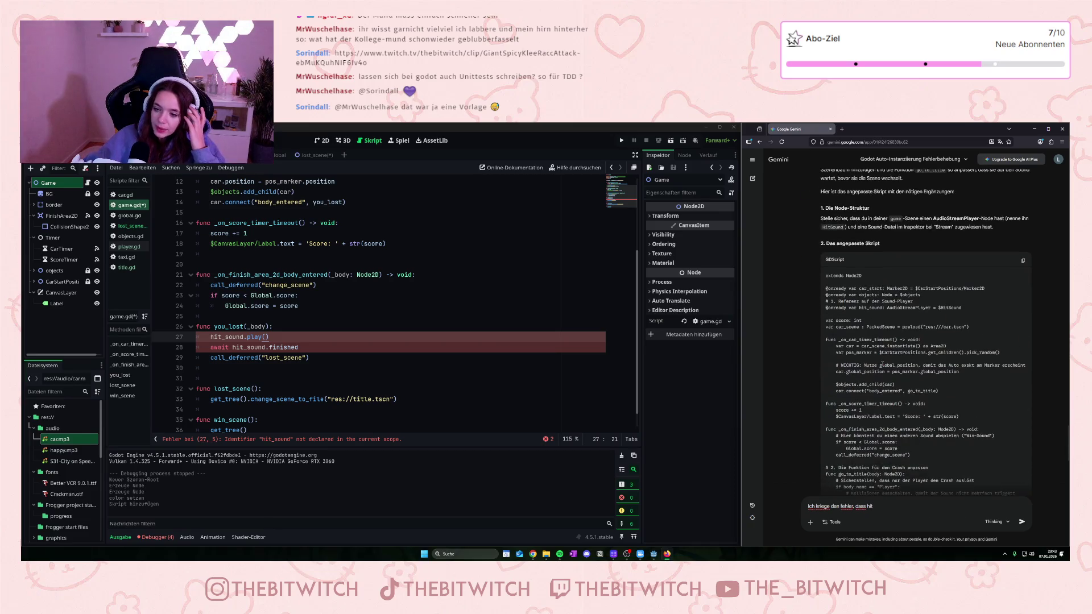
{"action": "scroll", "coordinate": [885, 364], "scroll_direction": "up", "scroll_amount": 3}
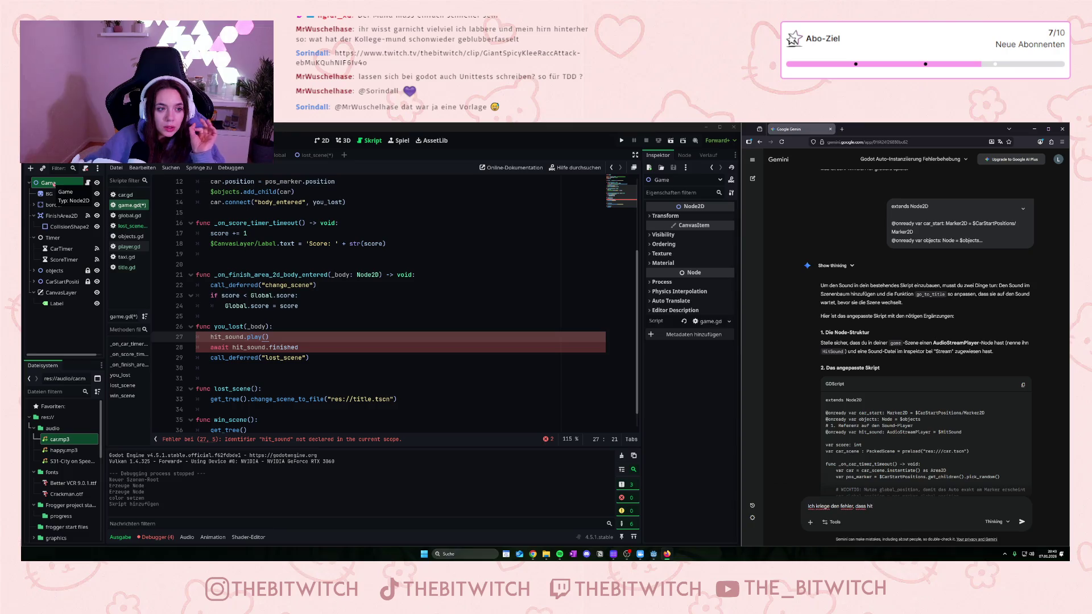
Step: Add an AudioStreamPlayer child under the Game node and rename it HitSound
{"action": "right_click", "coordinate": [54, 184]}
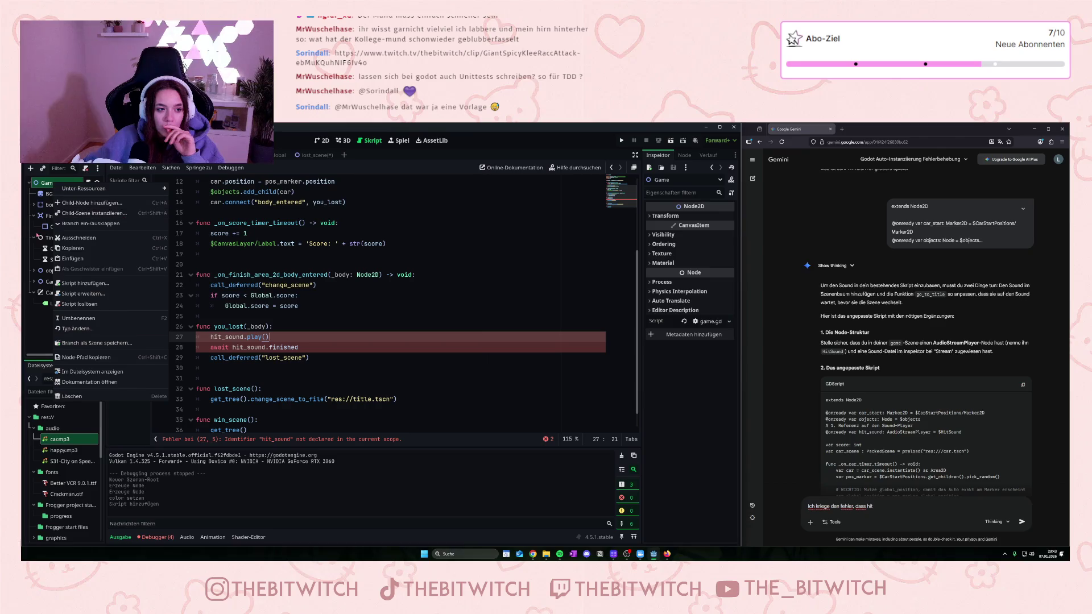
{"action": "right_click", "coordinate": [51, 187]}
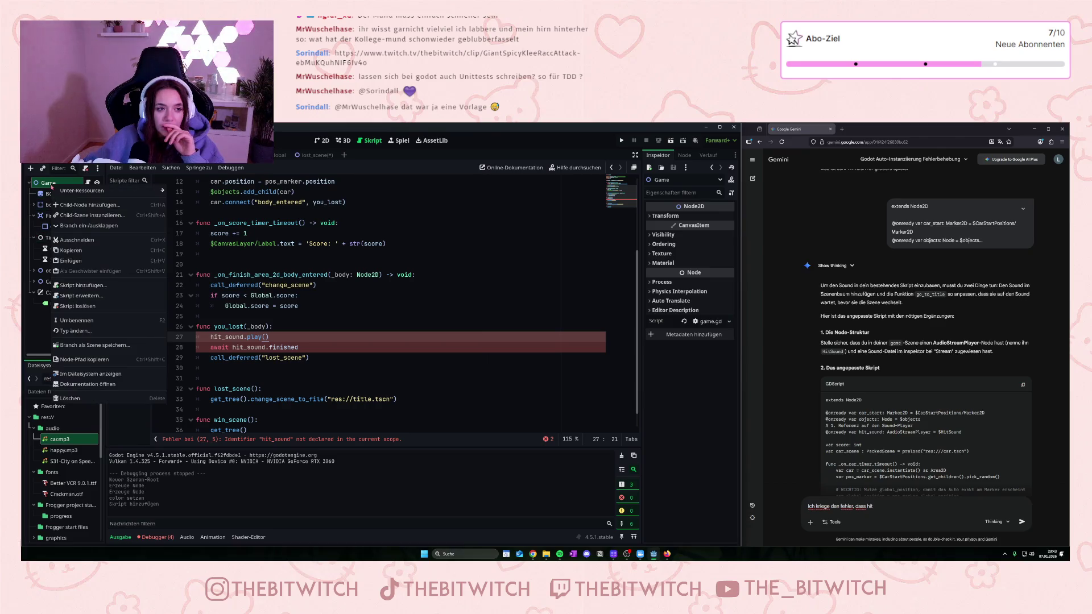
{"action": "left_click", "coordinate": [90, 205]}
{"action": "type", "text": "audio"}
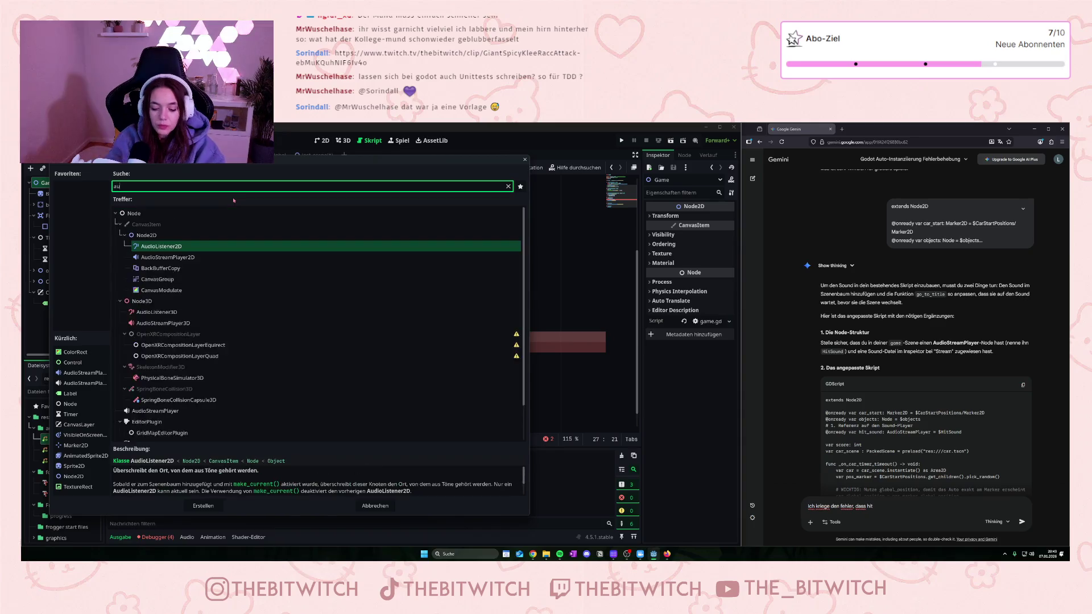
{"action": "key", "text": "Down"}
{"action": "key", "text": "Down"}
{"action": "key", "text": "Down"}
{"action": "left_click", "coordinate": [170, 300]}
{"action": "left_click", "coordinate": [202, 506]}
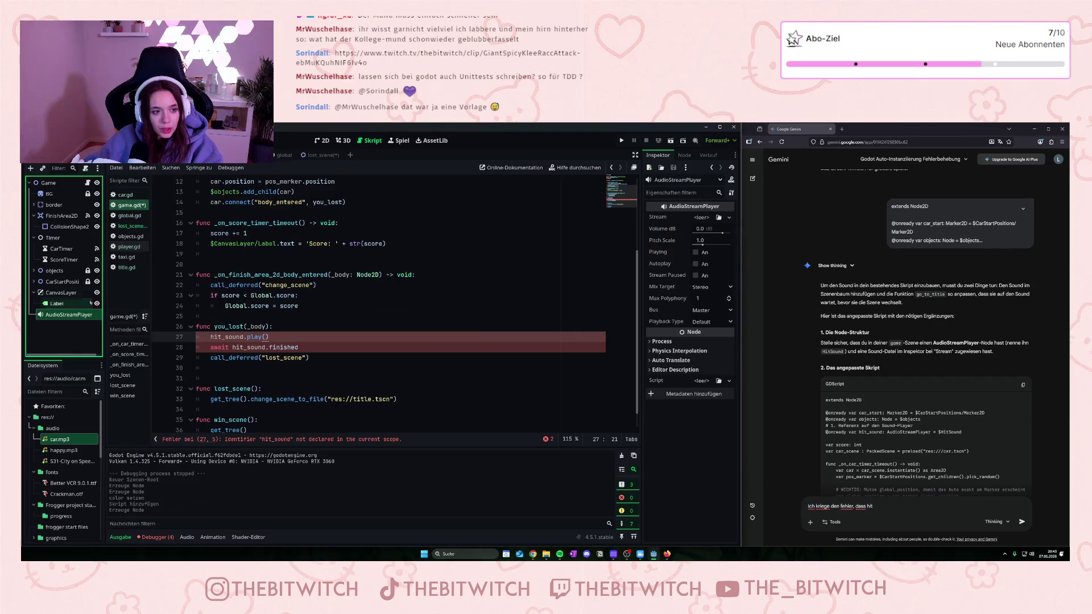
{"action": "type", "text": "HitSou"}
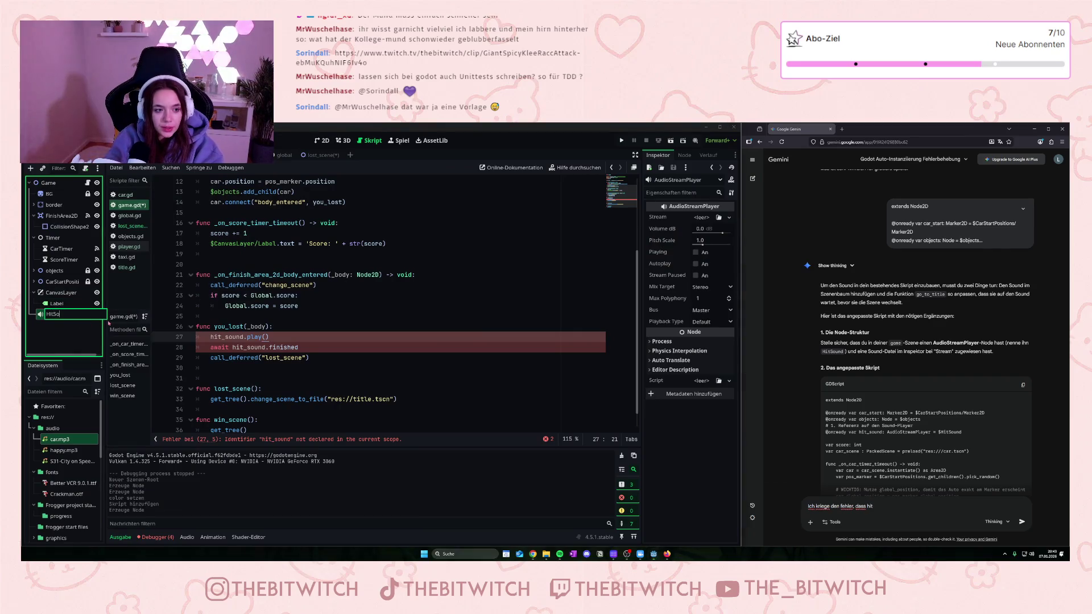
{"action": "type", "text": "nd"}
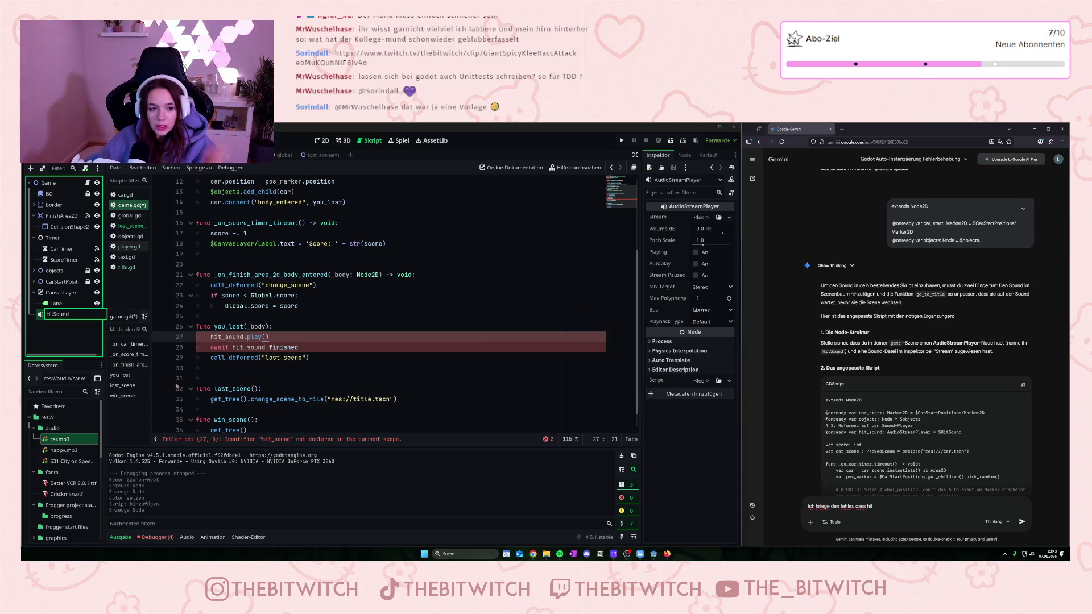
{"action": "key", "text": "Return"}
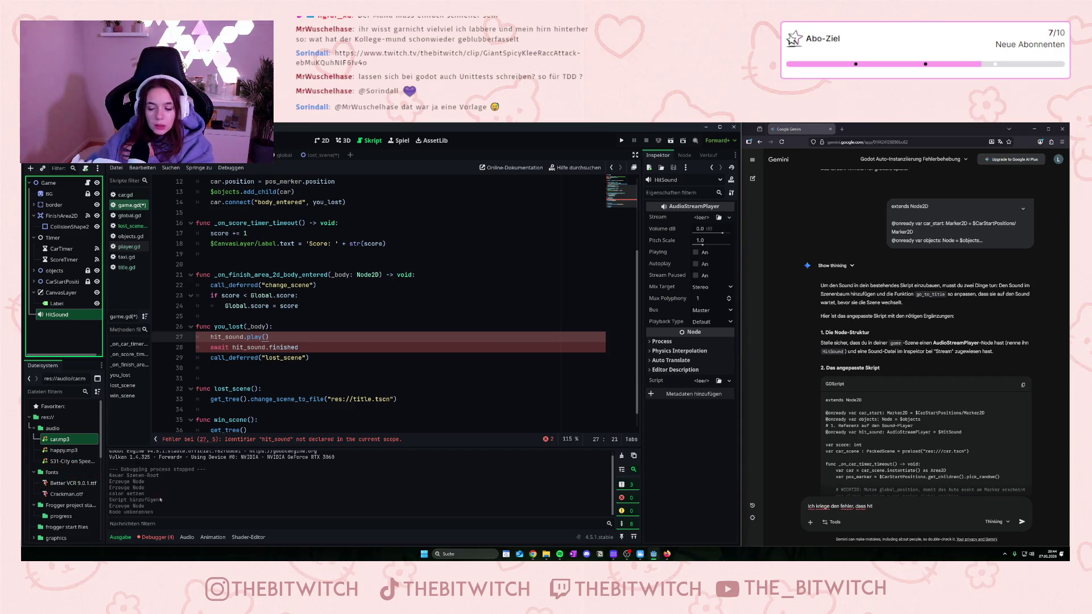
{"action": "scroll", "coordinate": [843, 331], "scroll_direction": "down", "scroll_amount": 1}
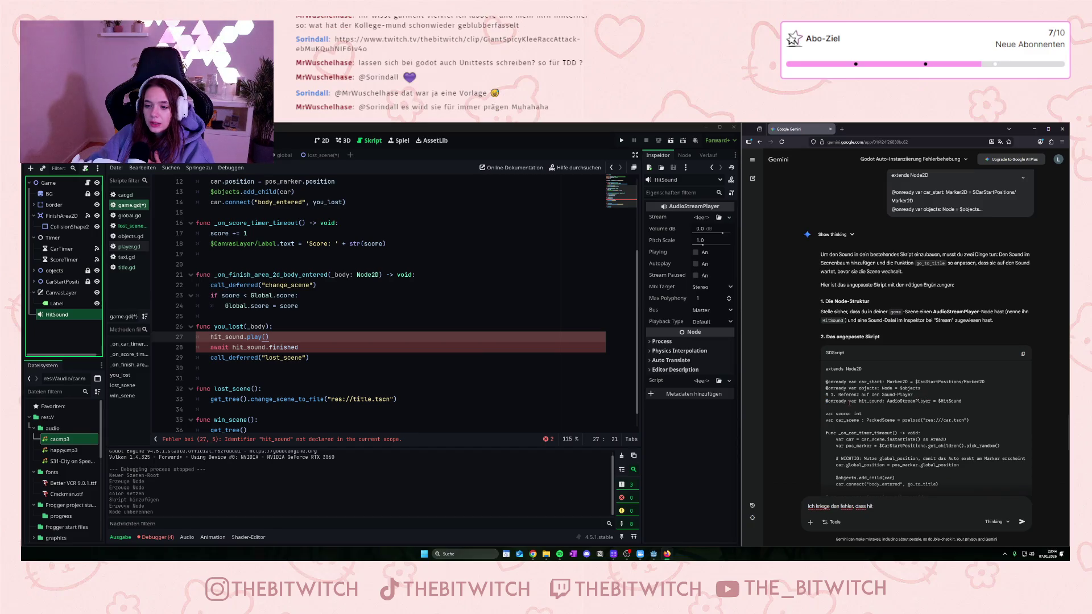
{"action": "left_click_drag", "start_coordinate": [849, 402], "coordinate": [958, 403]}
{"action": "key", "text": "ctrl+c"}
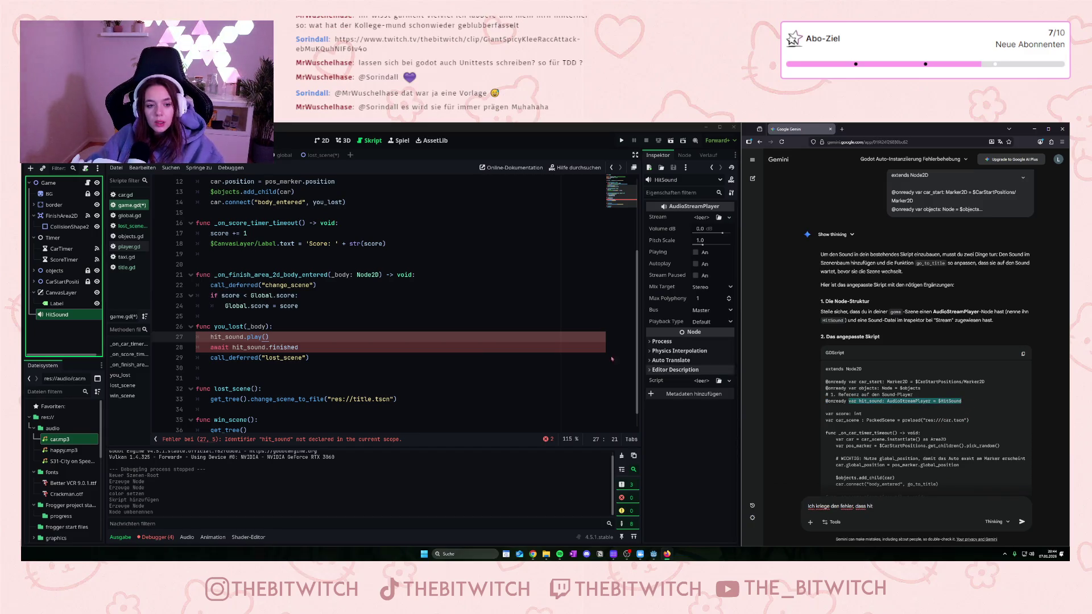
{"action": "scroll", "coordinate": [282, 286], "scroll_direction": "up", "scroll_amount": 4}
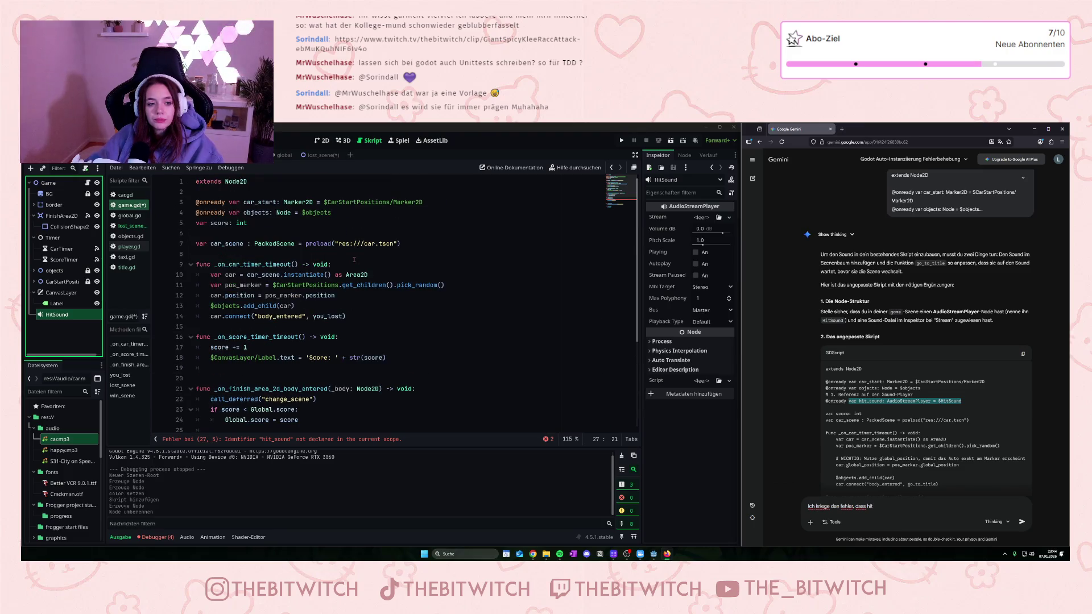
{"action": "left_click", "coordinate": [403, 243]}
{"action": "key", "text": "Return"}
{"action": "key", "text": "ctrl+v"}
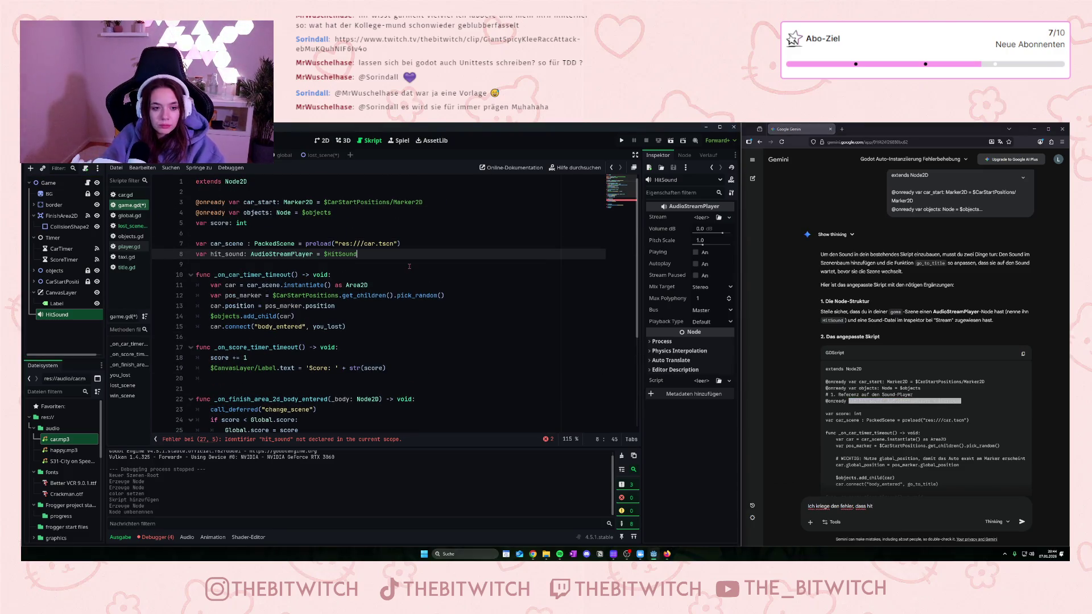
{"action": "left_click", "coordinate": [423, 330]}
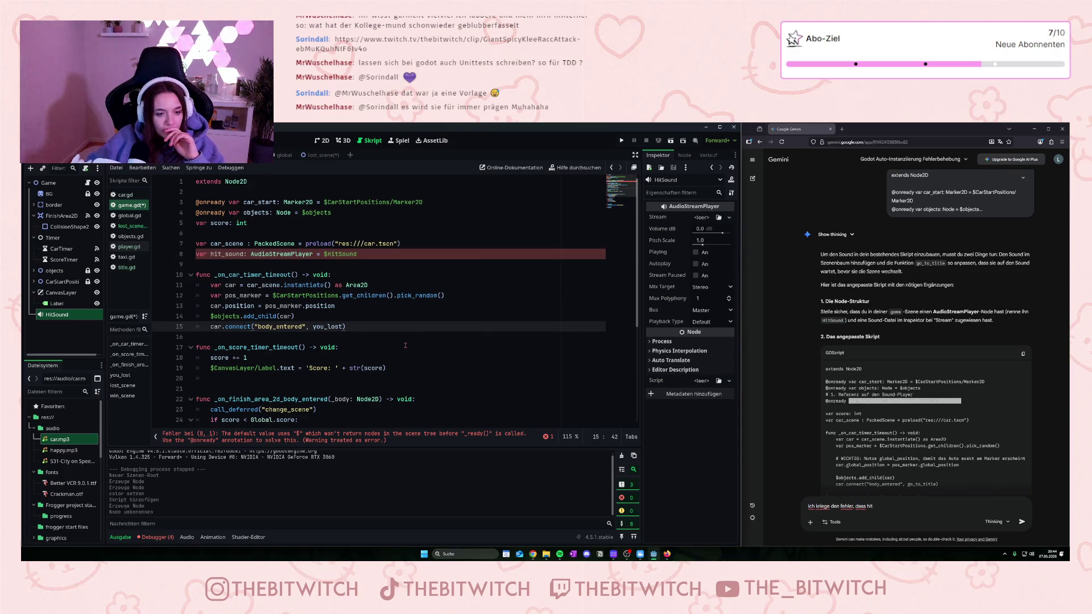
{"action": "left_click", "coordinate": [196, 254]}
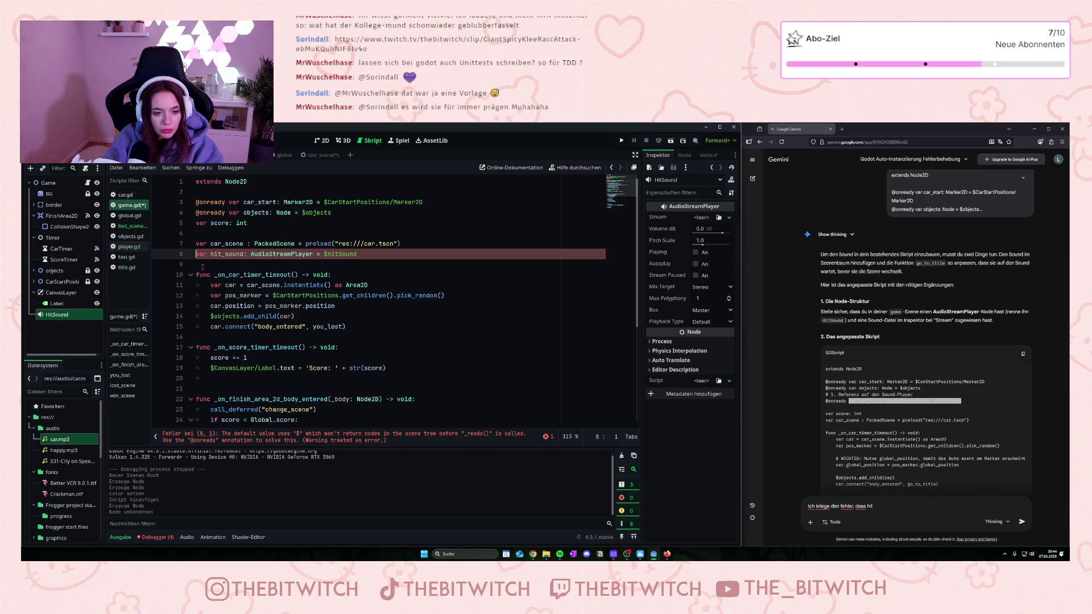
{"action": "type", "text": "@onr"}
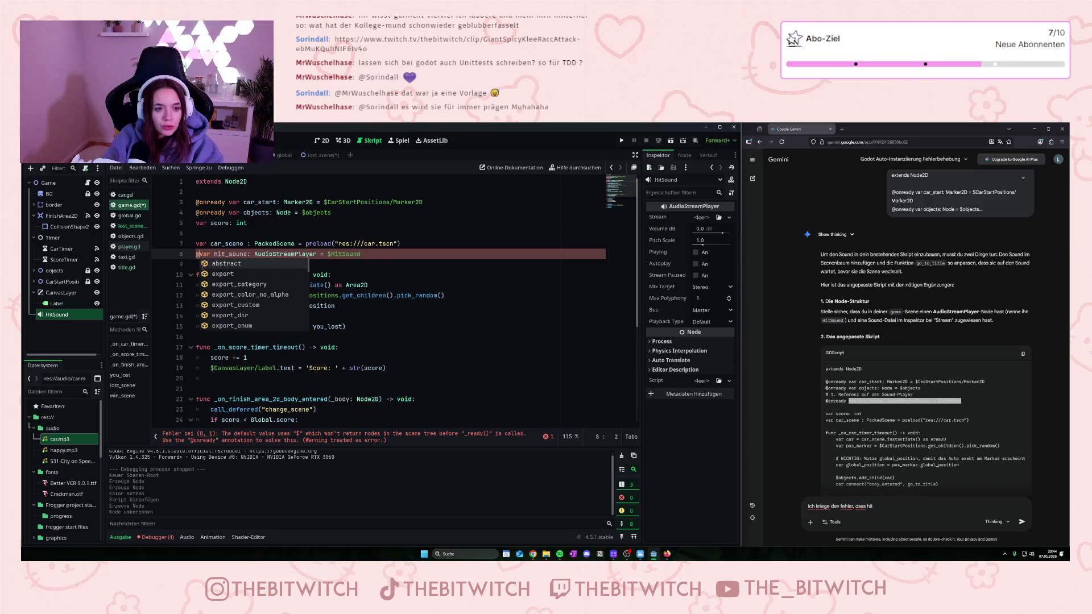
{"action": "type", "text": "eady"}
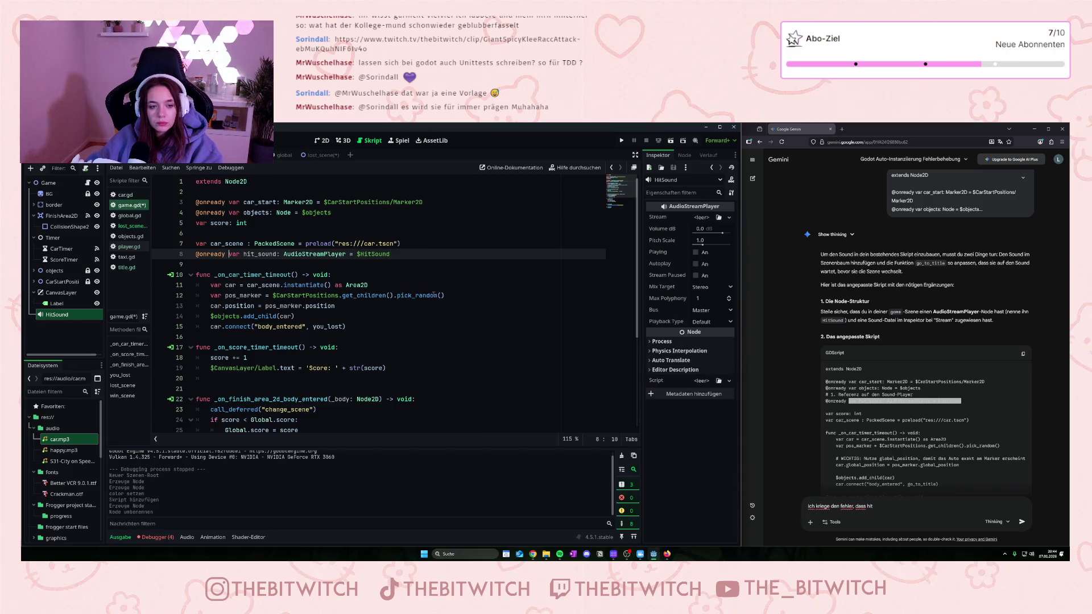
Step: Remove the blank line after the score variable and save game.gd
{"action": "left_click_drag", "start_coordinate": [251, 223], "coordinate": [200, 223]}
{"action": "left_click", "coordinate": [201, 235]}
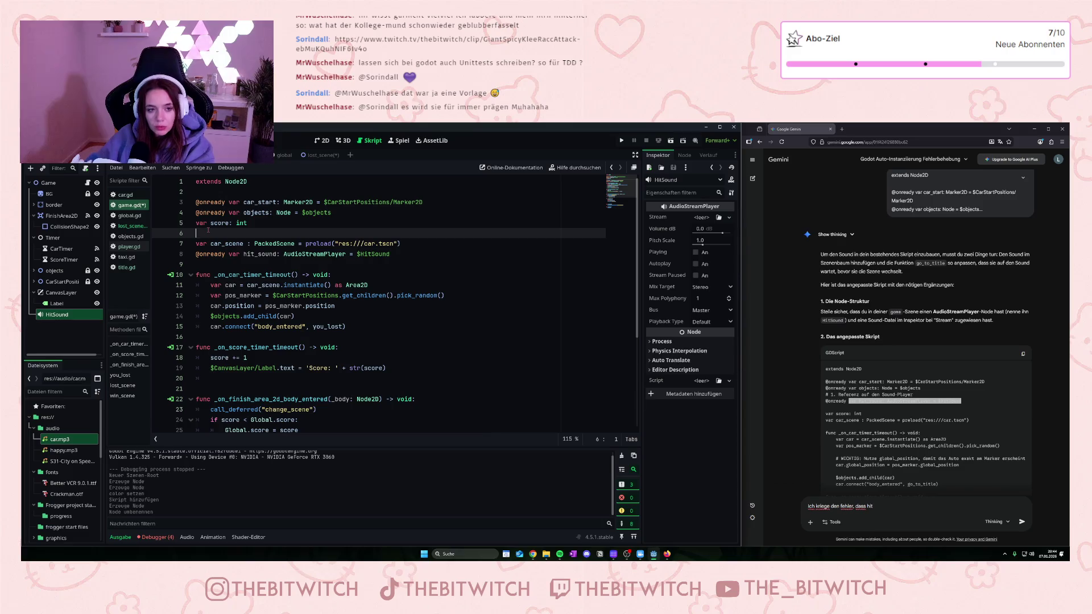
{"action": "key", "text": "BackSpace"}
{"action": "left_click", "coordinate": [276, 253]}
{"action": "key", "text": "ctrl+s"}
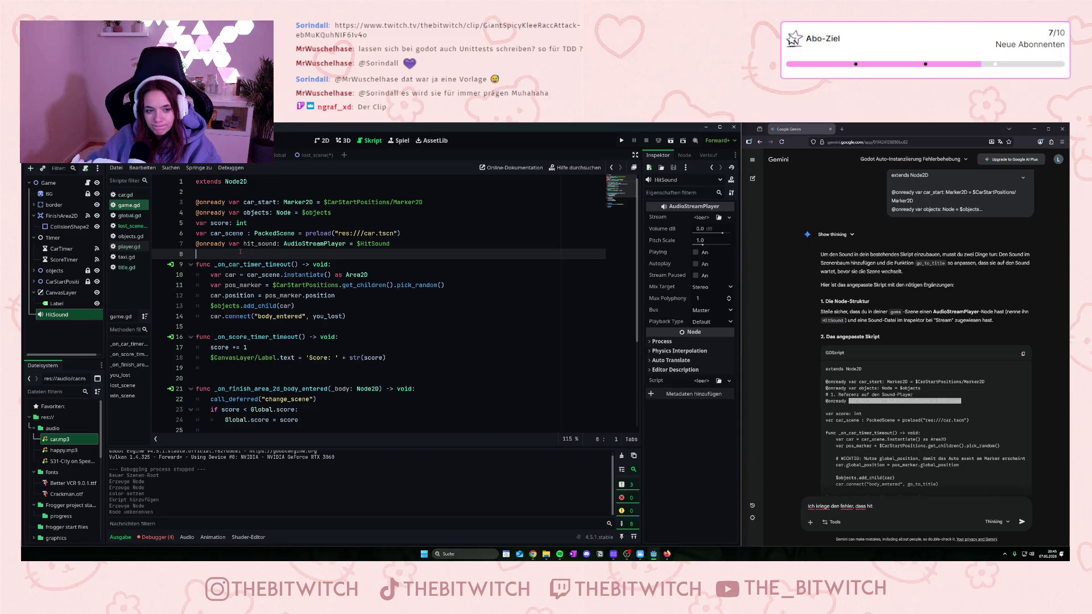
Step: Scroll down through game.gd to check the you_lost function
{"action": "left_click", "coordinate": [407, 330]}
{"action": "scroll", "coordinate": [407, 329], "scroll_direction": "down", "scroll_amount": 4}
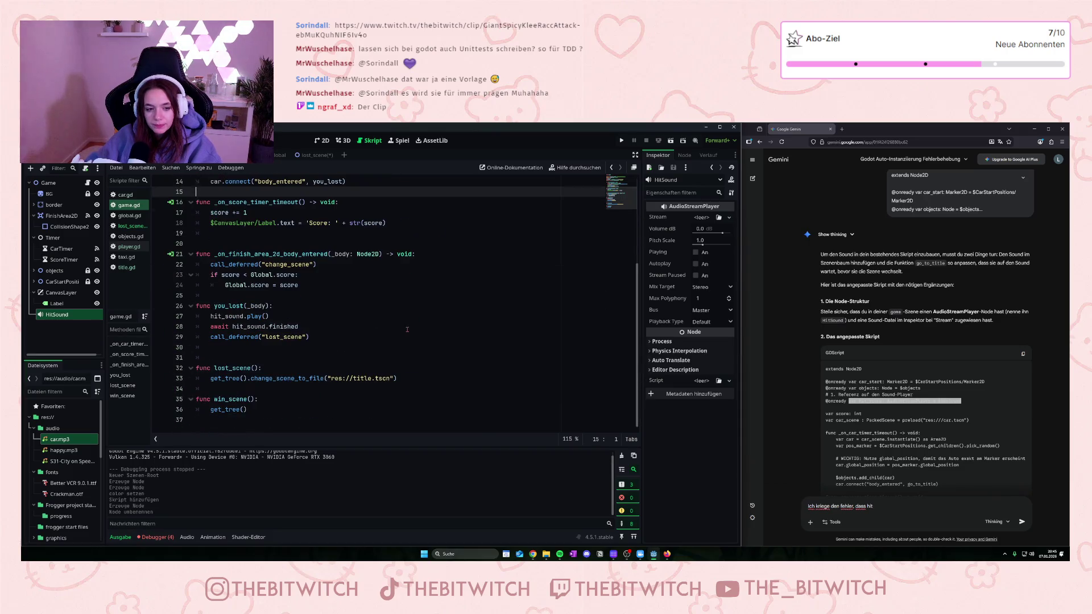
{"action": "scroll", "coordinate": [928, 438], "scroll_direction": "down", "scroll_amount": 3}
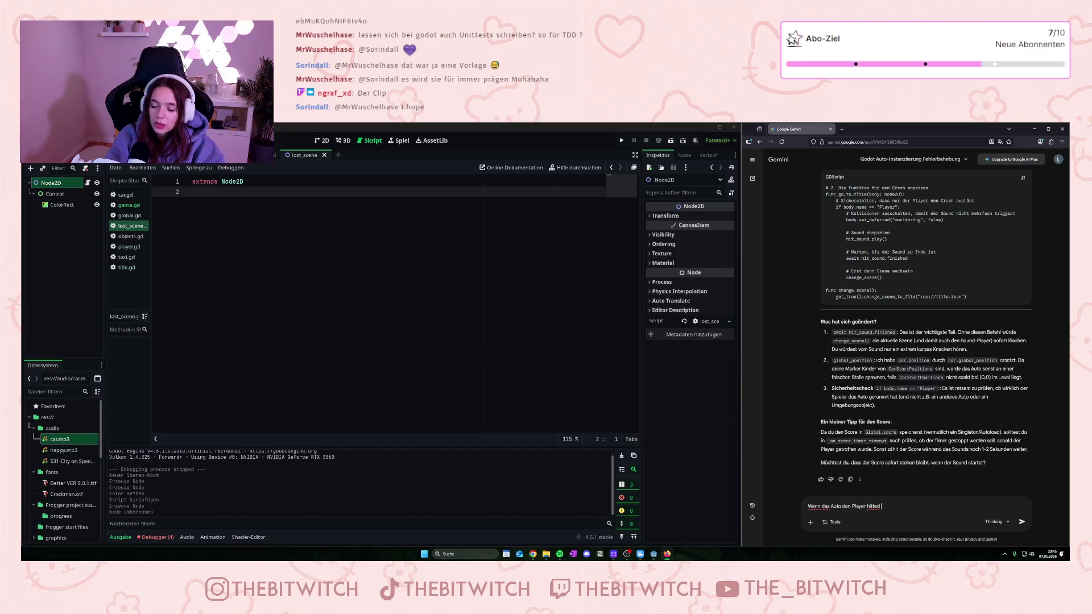
Step: Ask Gemini, in German, for a lost_scene before the title screen that cycles 4–5 different sayings
{"action": "type", "text": "ann soll vor "}
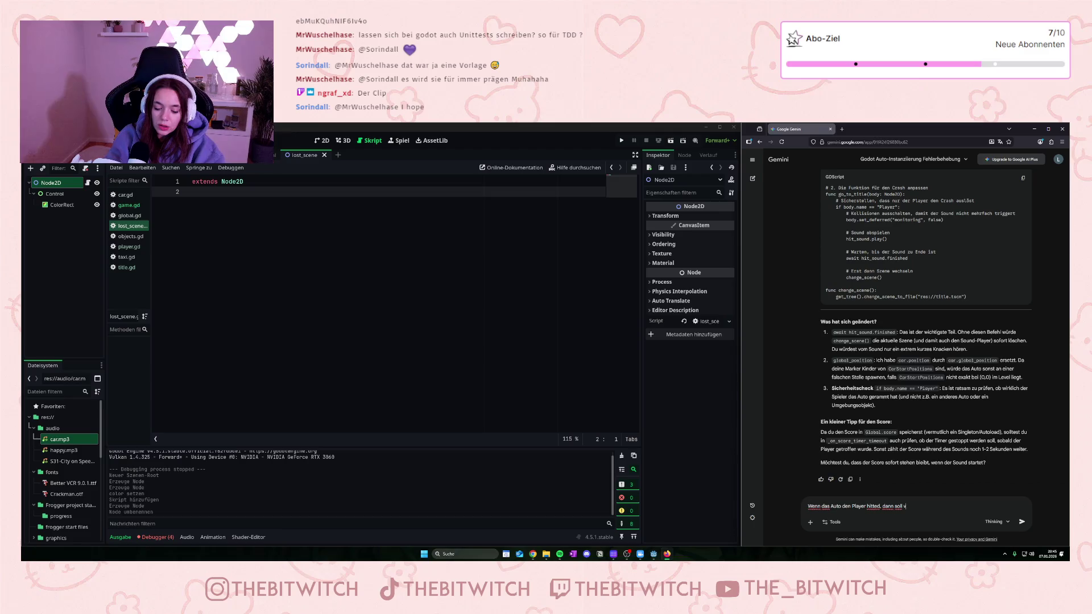
{"action": "type", "text": "dem title scr"}
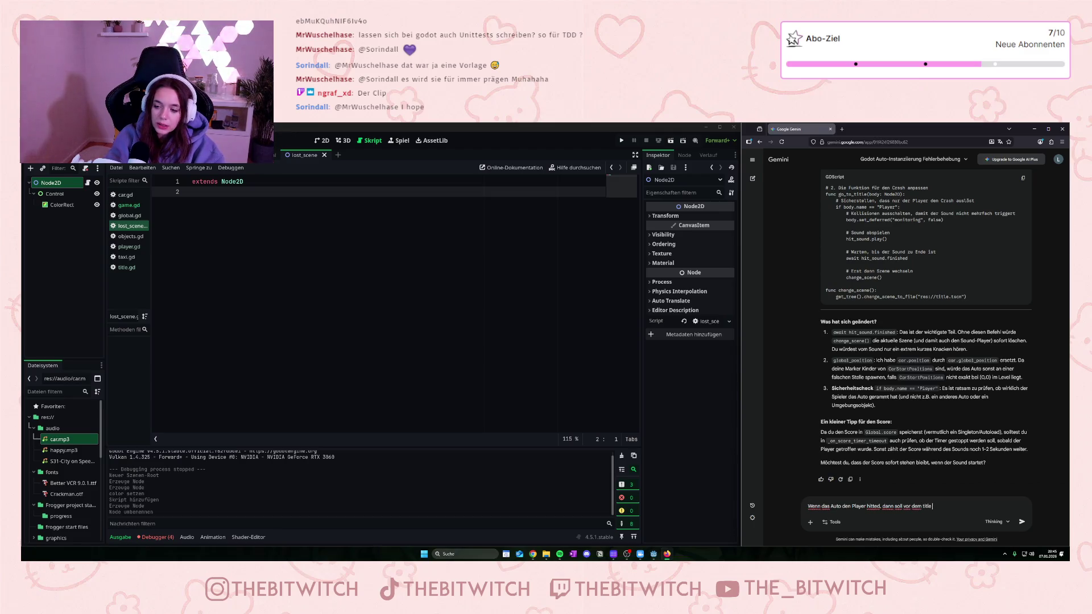
{"action": "type", "text": "een noch ein"}
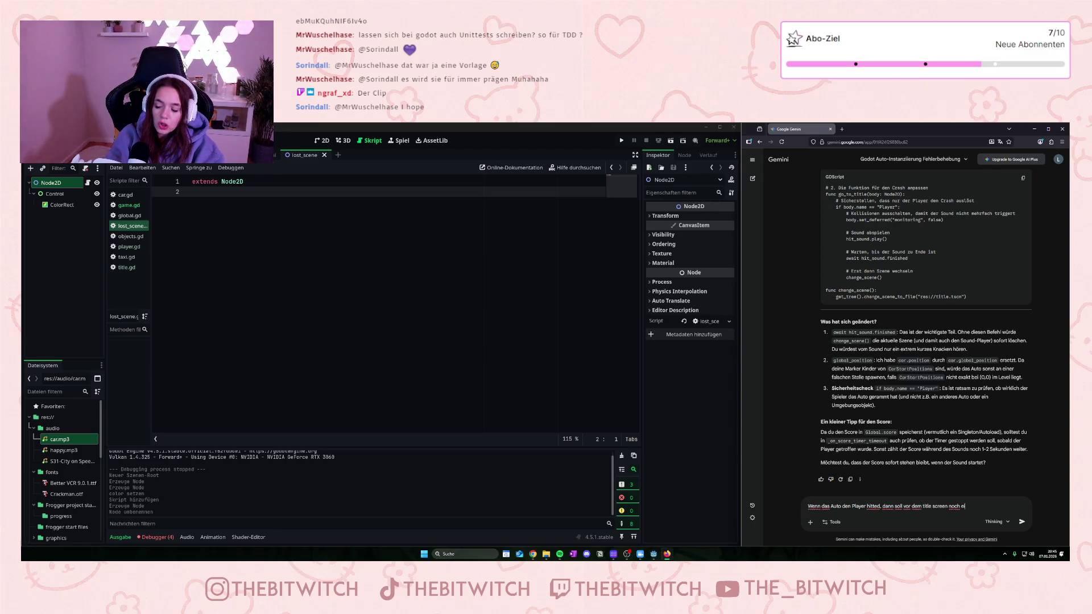
{"action": "type", "text": "e lost_scene"}
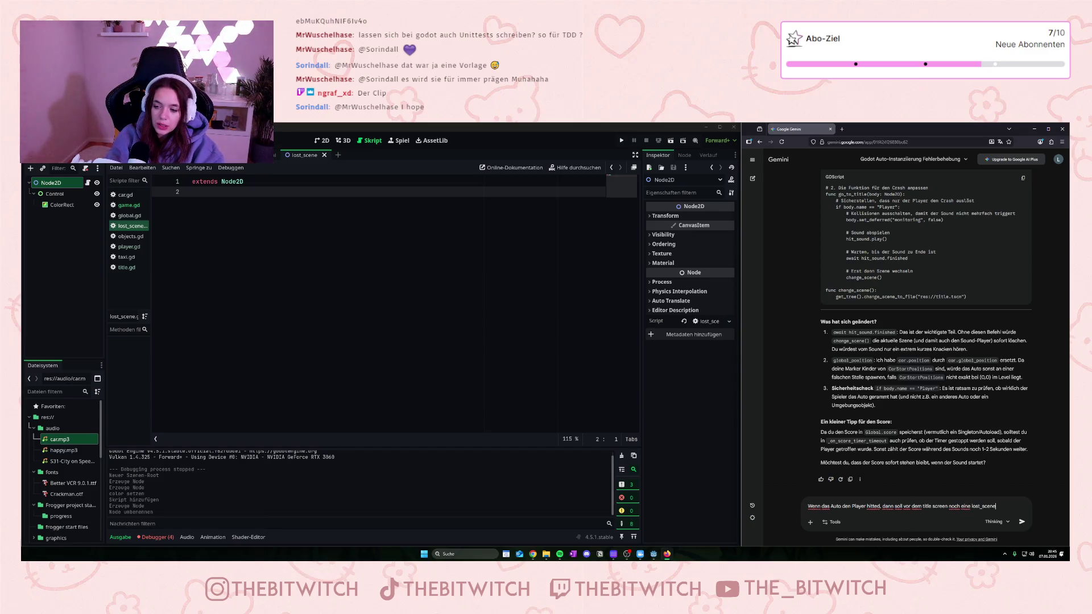
{"action": "type", "text": " eingefügt w"}
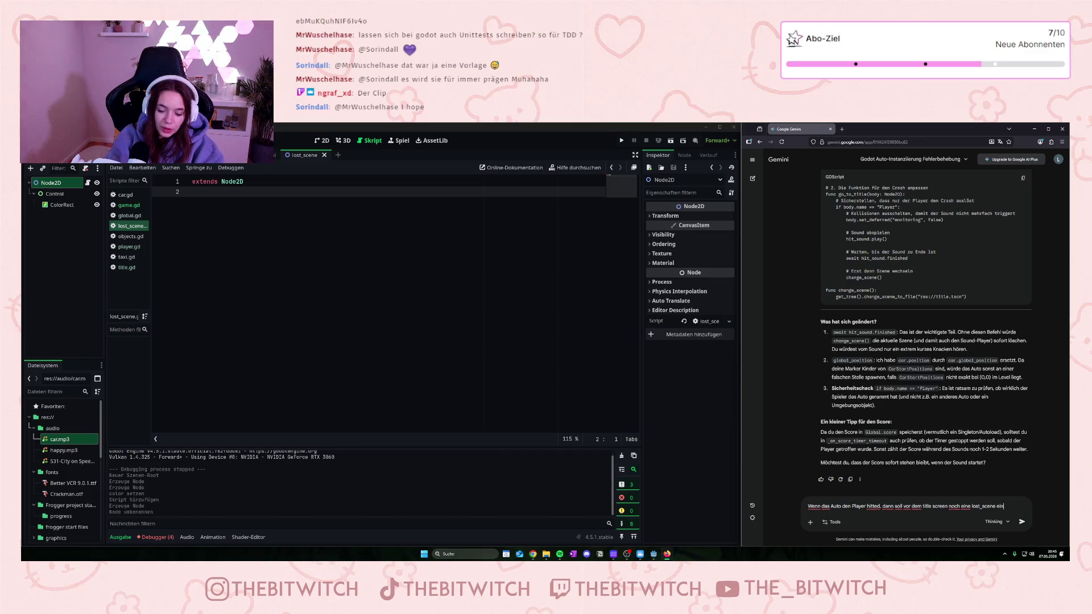
{"action": "type", "text": "erd"}
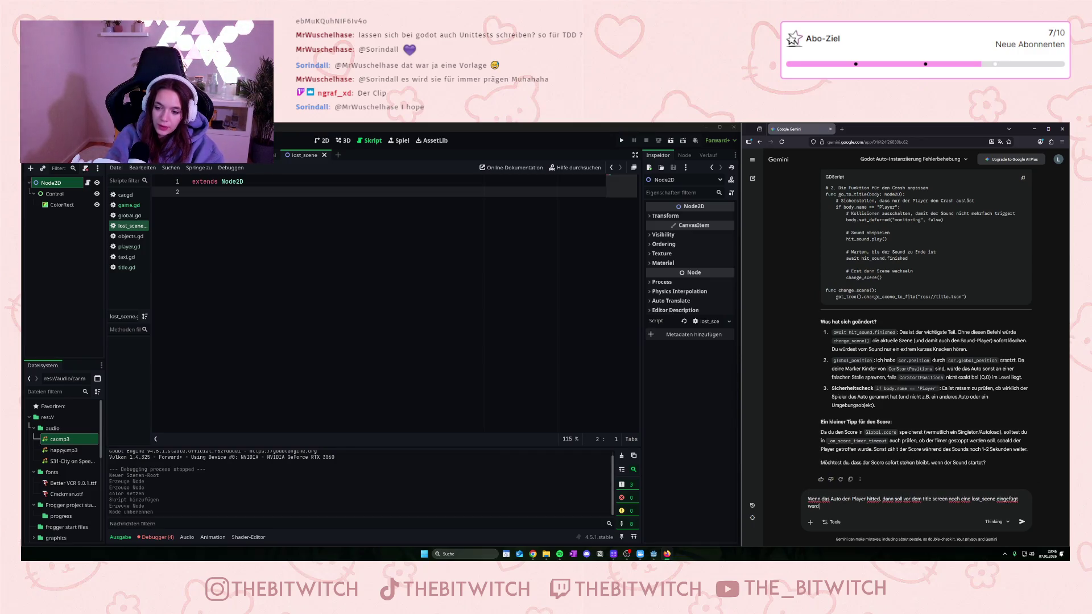
{"action": "type", "text": "en. Diese habe ich in game.gd "}
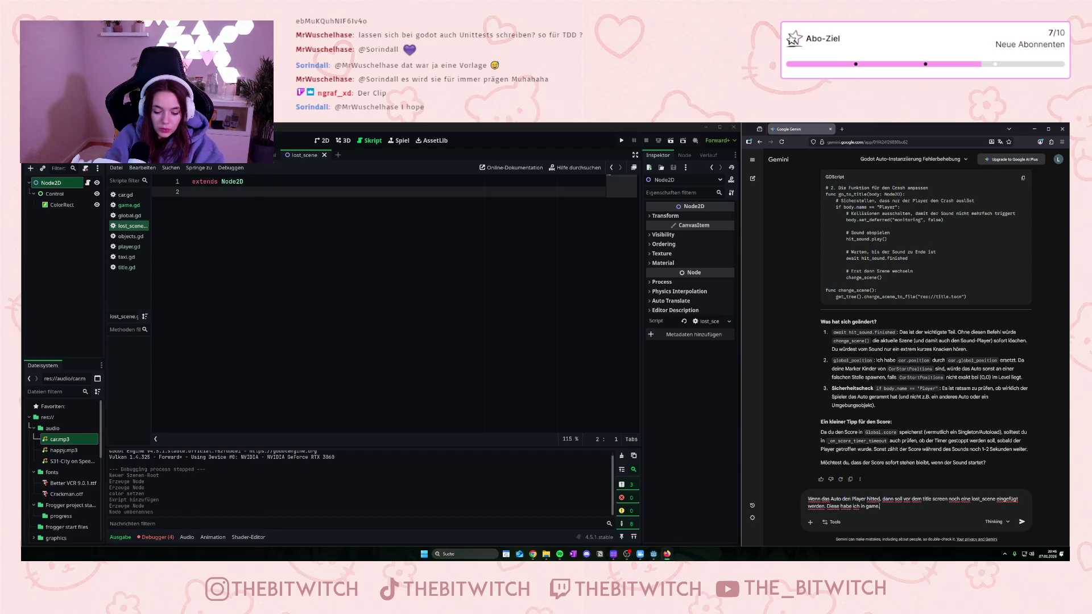
{"action": "type", "text": "(der c"}
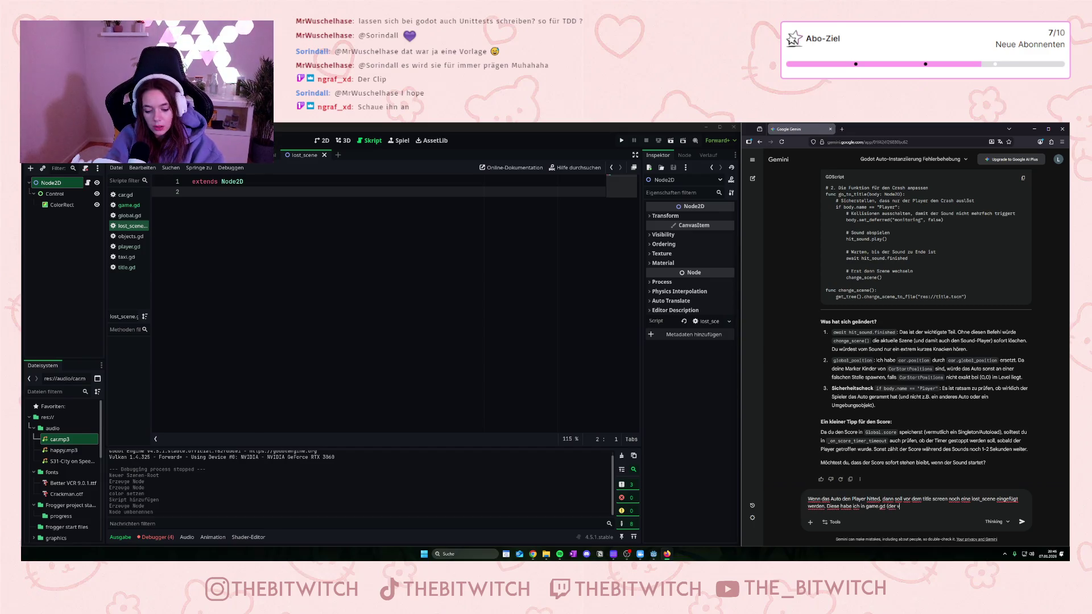
{"action": "type", "text": "ode oben) "}
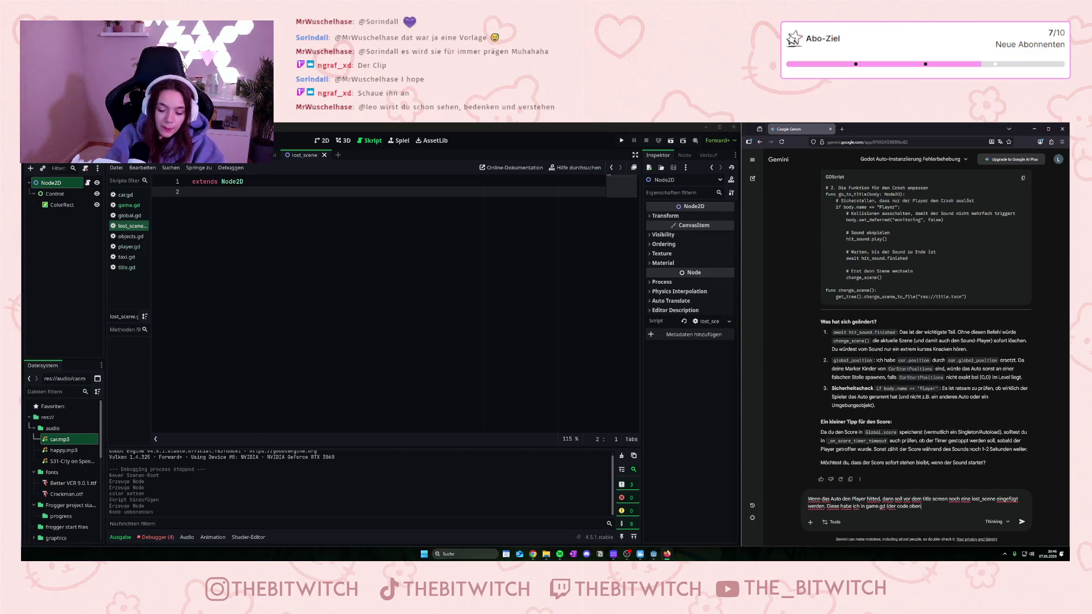
{"action": "type", "text": "schon eingefügt, aber i"}
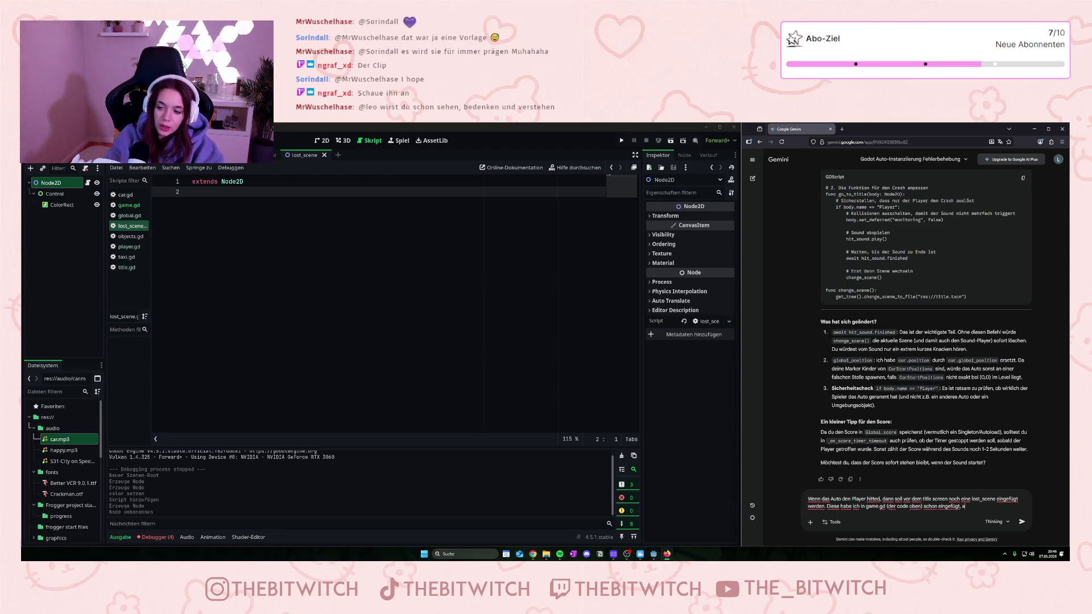
{"action": "type", "text": "ch brauche jetzt für"}
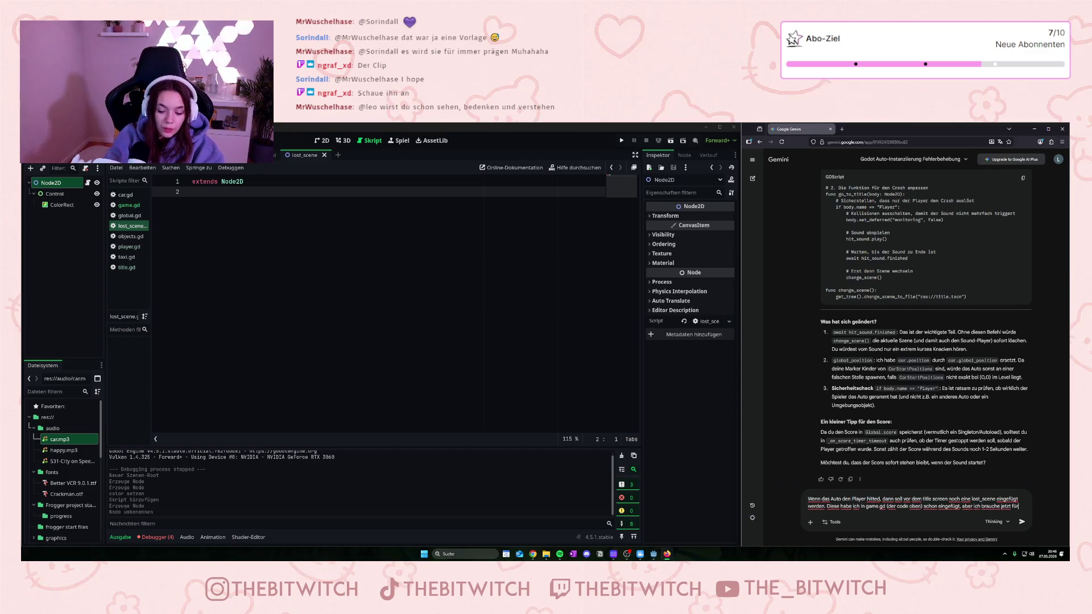
{"action": "type", "text": " die lost_scene.gd eine "}
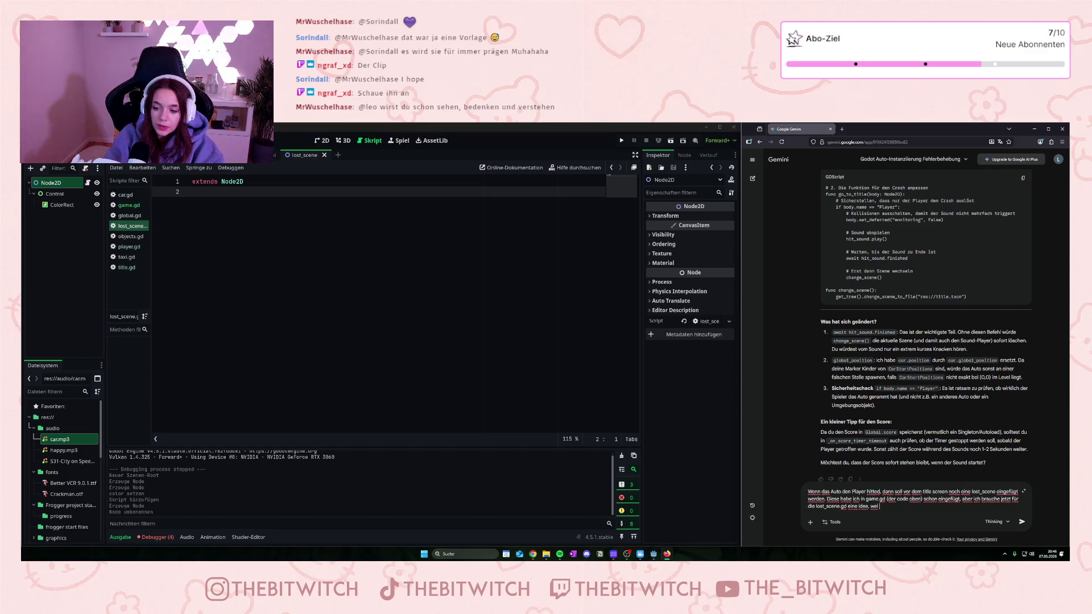
{"action": "type", "text": "idee, wie ich das mach"}
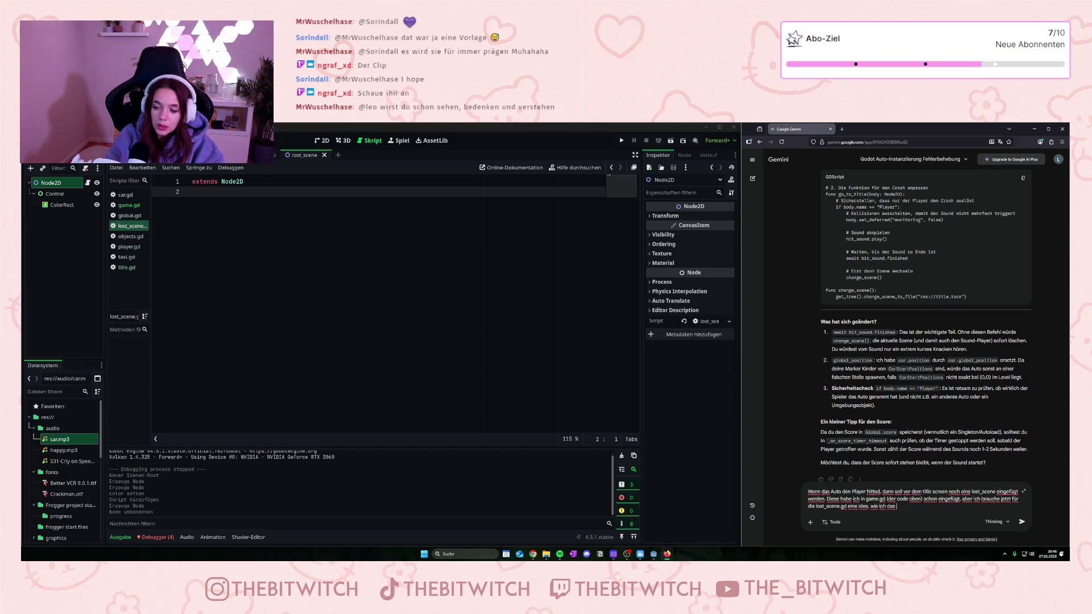
{"action": "type", "text": "e, dass je"}
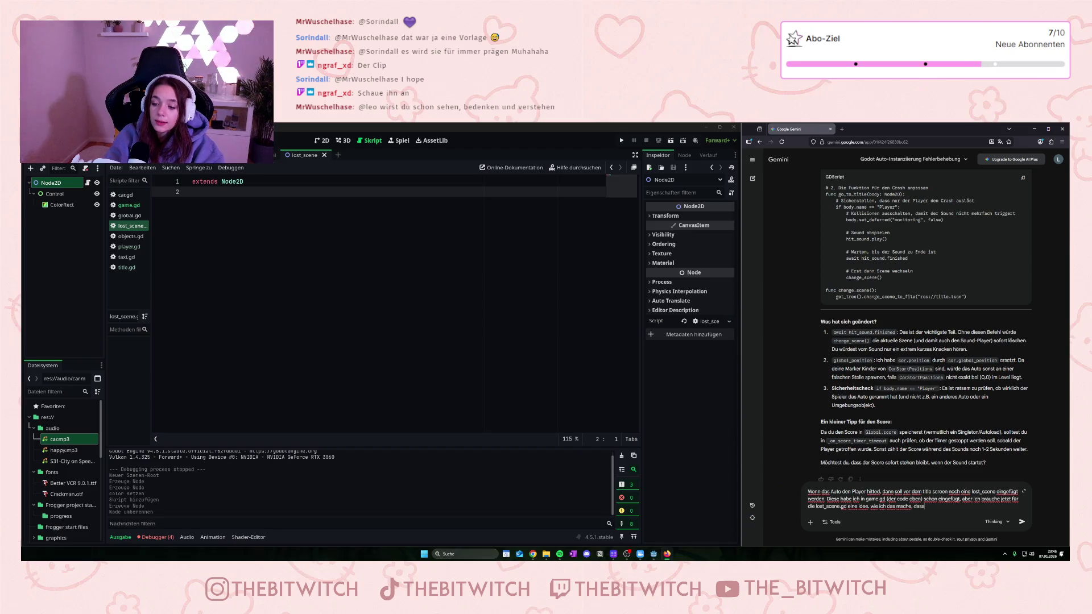
{"action": "key", "text": "BackSpace"}
{"action": "key", "text": "BackSpace"}
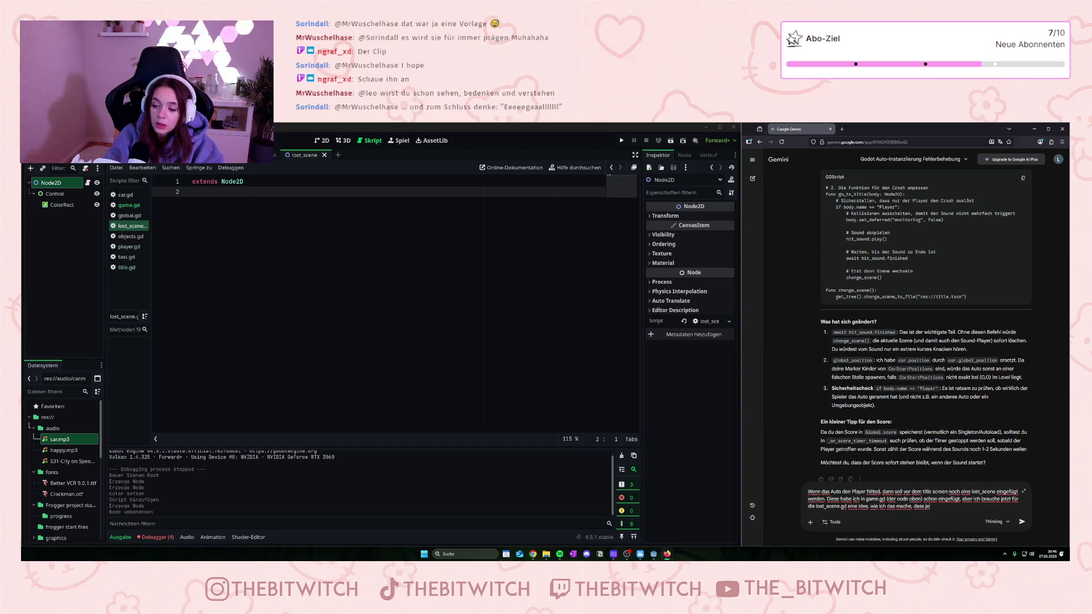
{"action": "type", "text": "hen"}
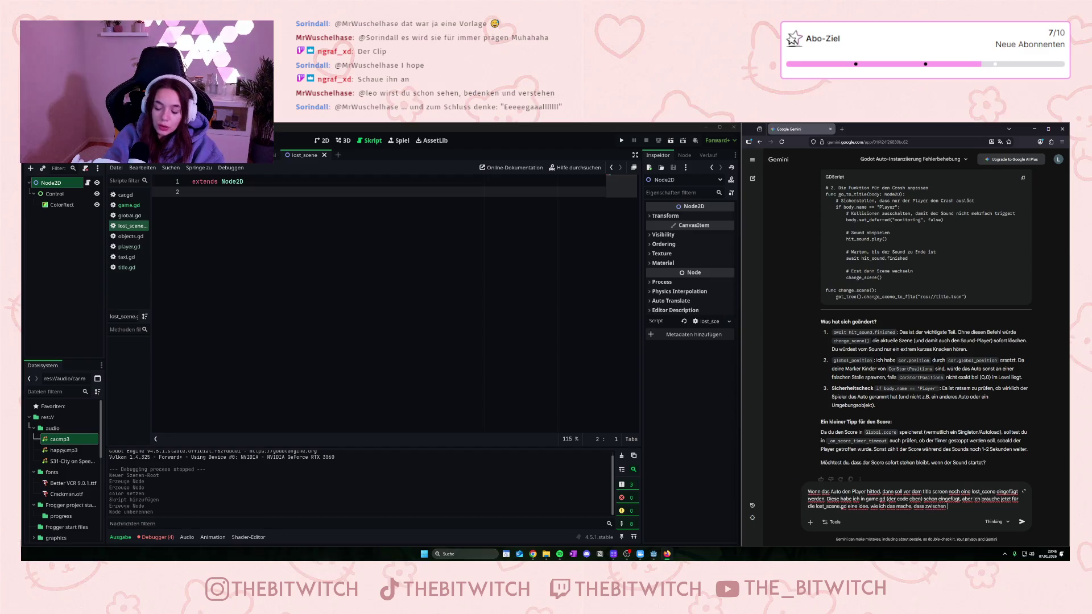
{"action": "type", "text": " 4-5 unt"}
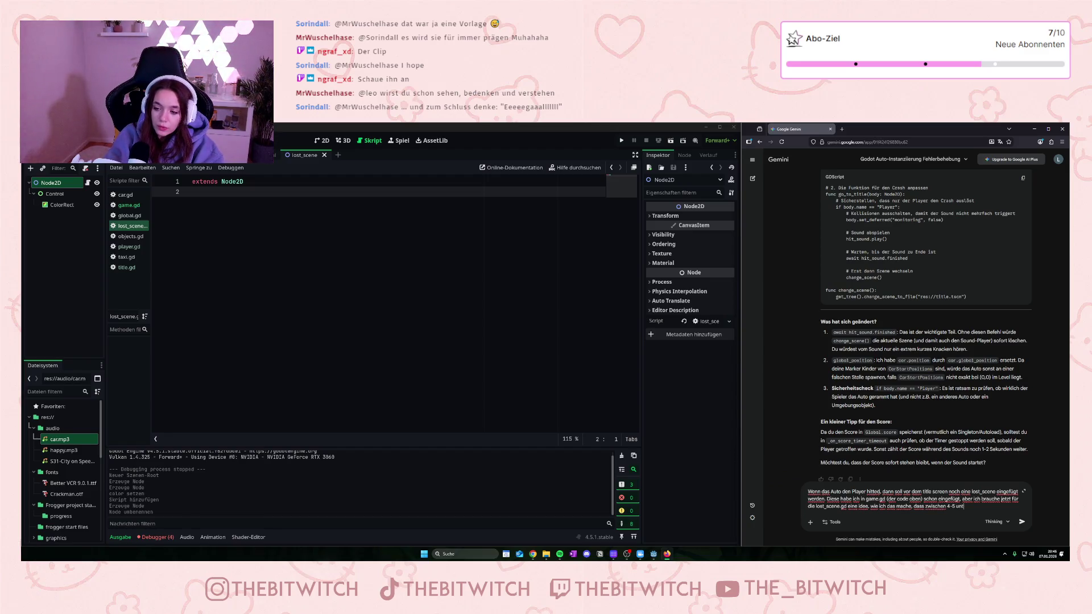
{"action": "type", "text": "erschiedliche"}
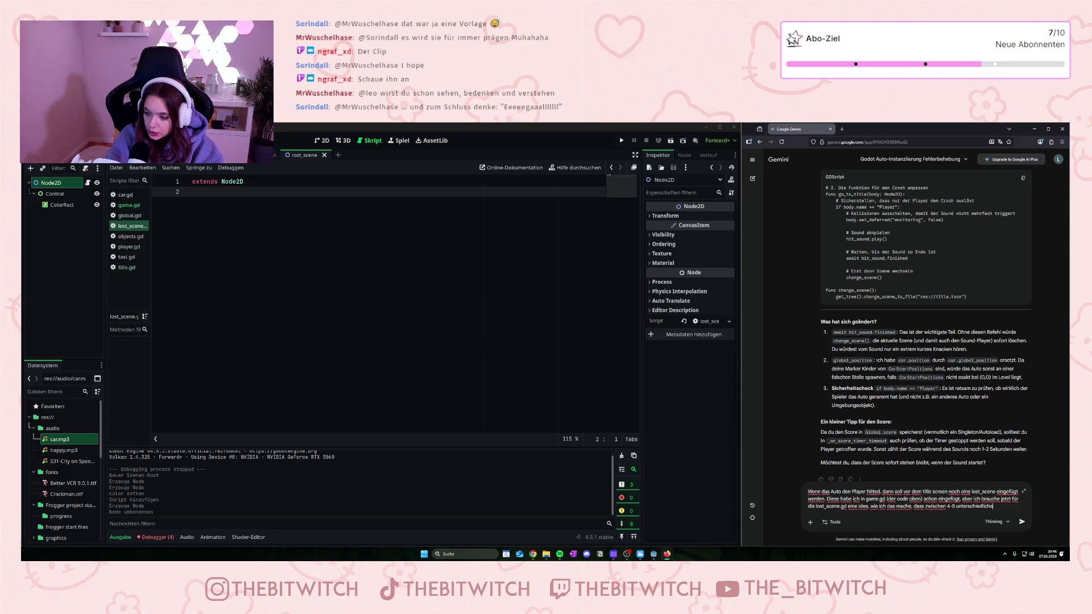
{"action": "type", "text": " sprüche "}
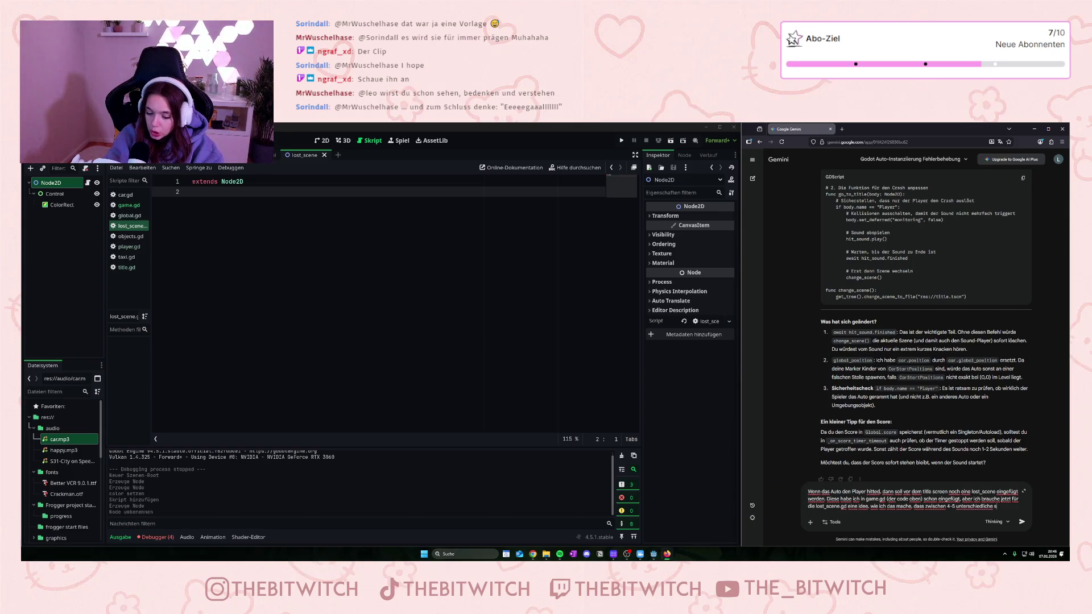
{"action": "type", "text": "auf dem lost_scene "}
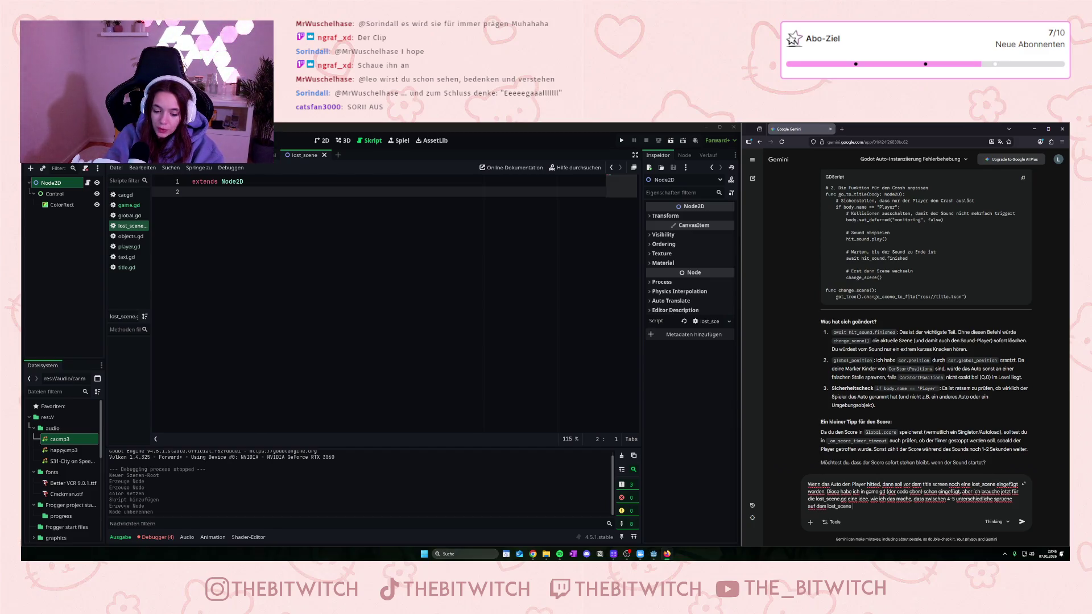
{"action": "type", "text": "durchgewechse"}
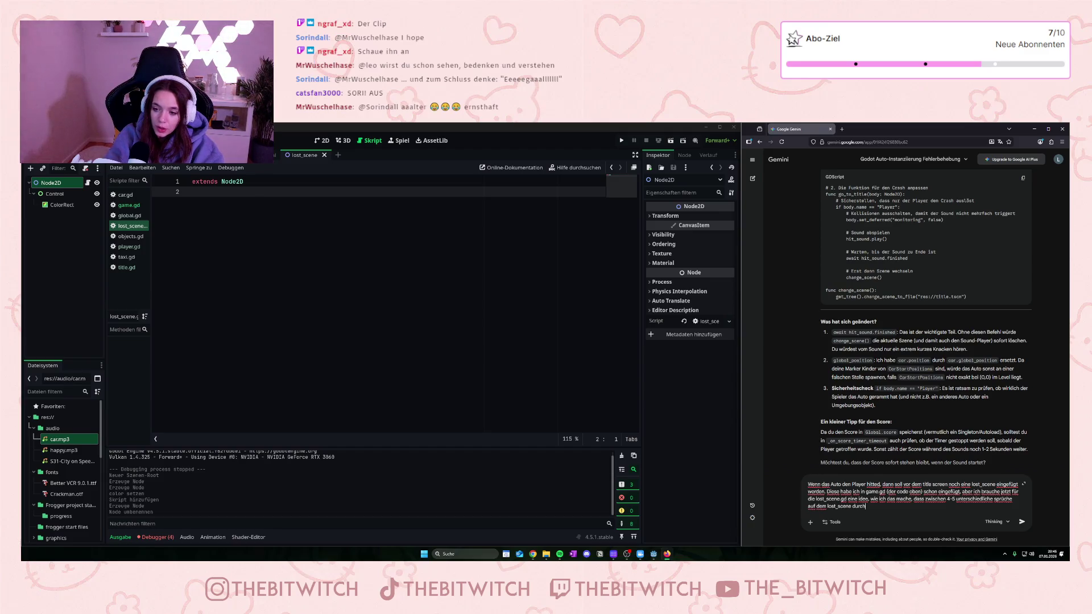
{"action": "type", "text": "lt wird."}
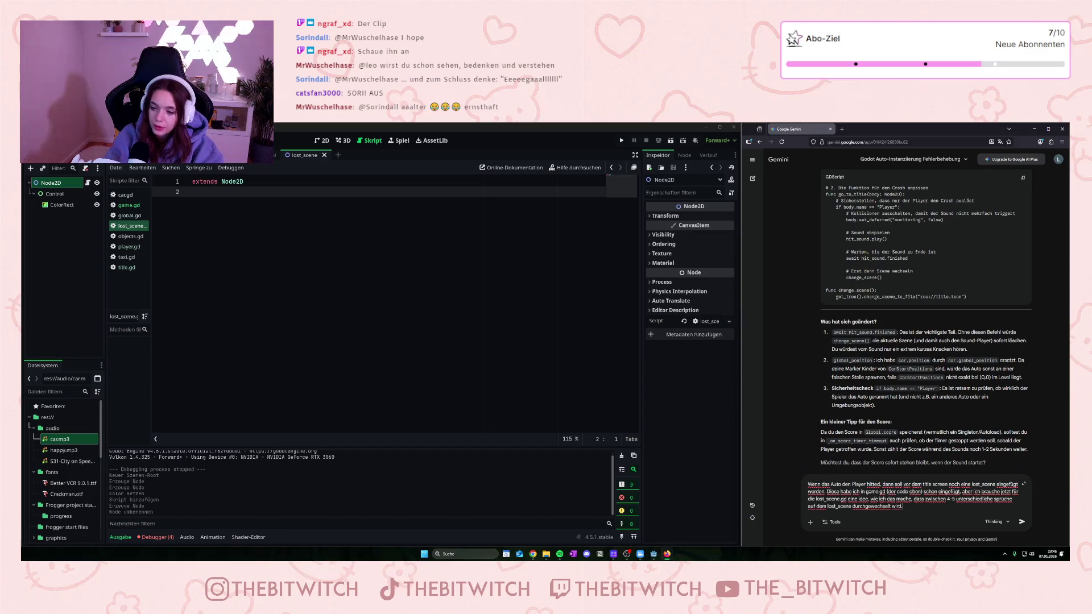
{"action": "key", "text": "Return"}
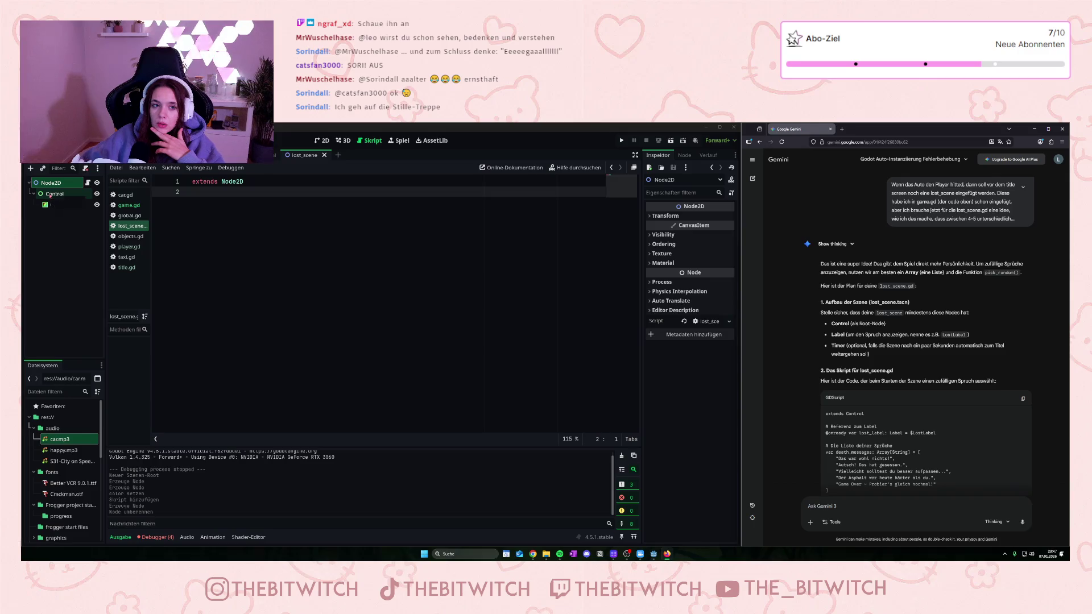
Step: Drag an item in the lost scene's Scene dock after reading Gemini's plan
{"action": "left_click_drag", "start_coordinate": [55, 194], "coordinate": [49, 181]}
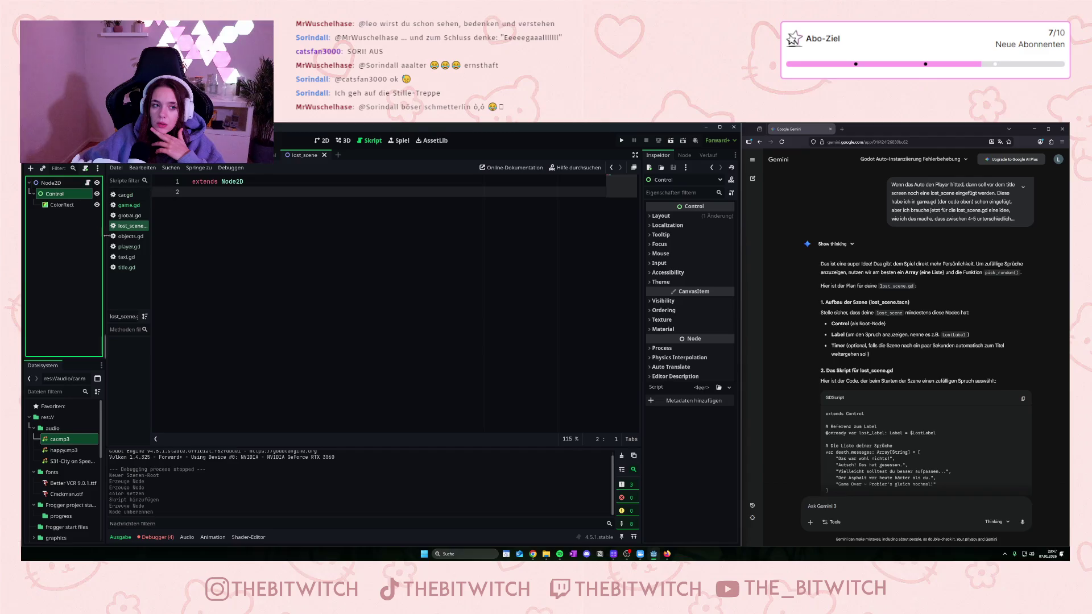
Step: Detach the script from Node2D and delete the Node2D root along with its children
{"action": "right_click", "coordinate": [127, 227]}
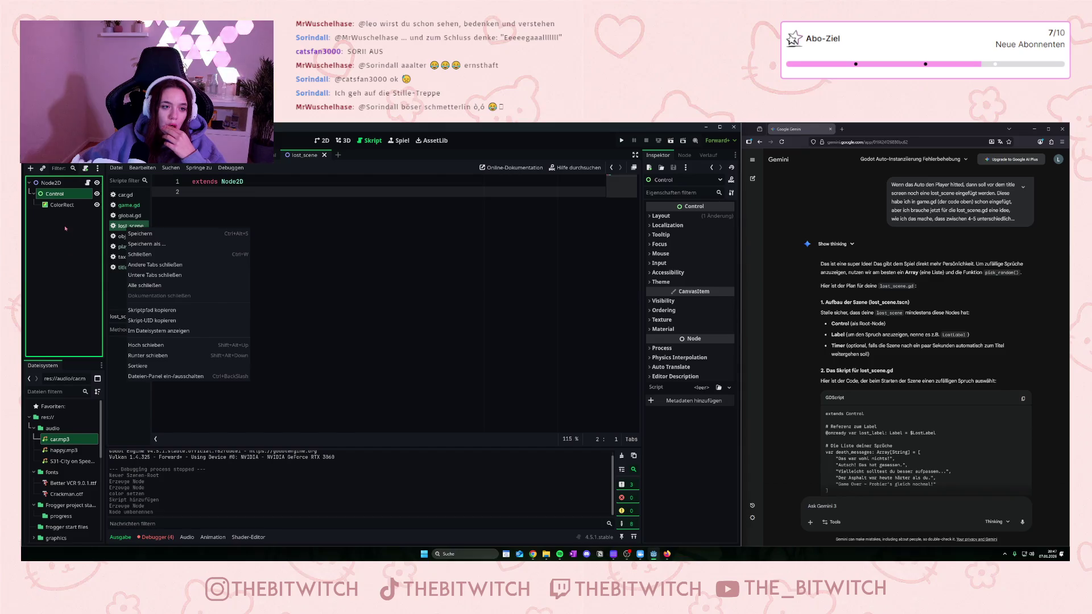
{"action": "key", "text": "Escape"}
{"action": "right_click", "coordinate": [86, 185]}
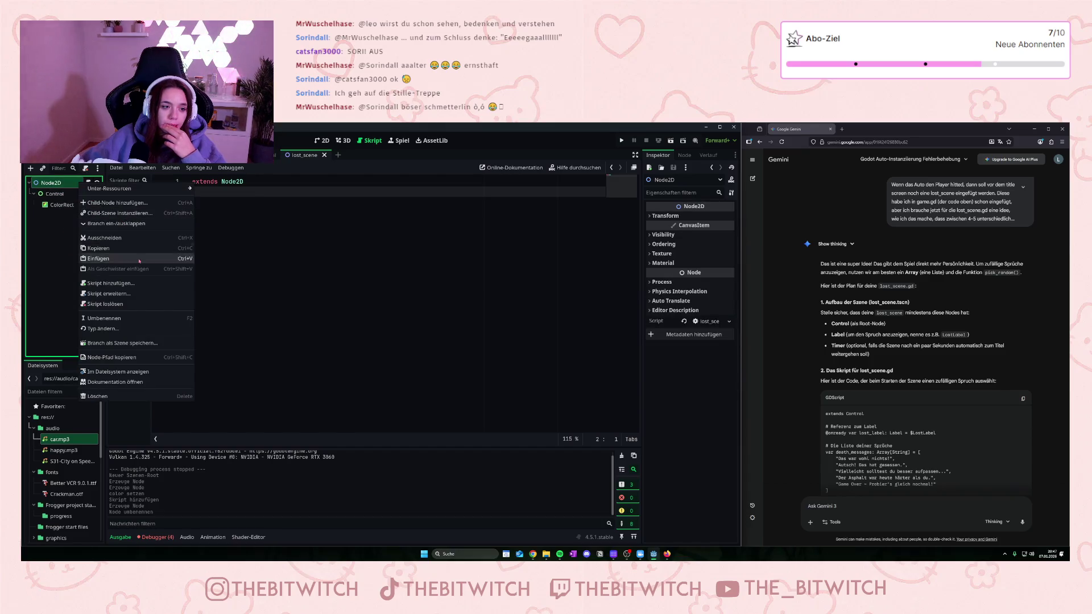
{"action": "left_click", "coordinate": [126, 306]}
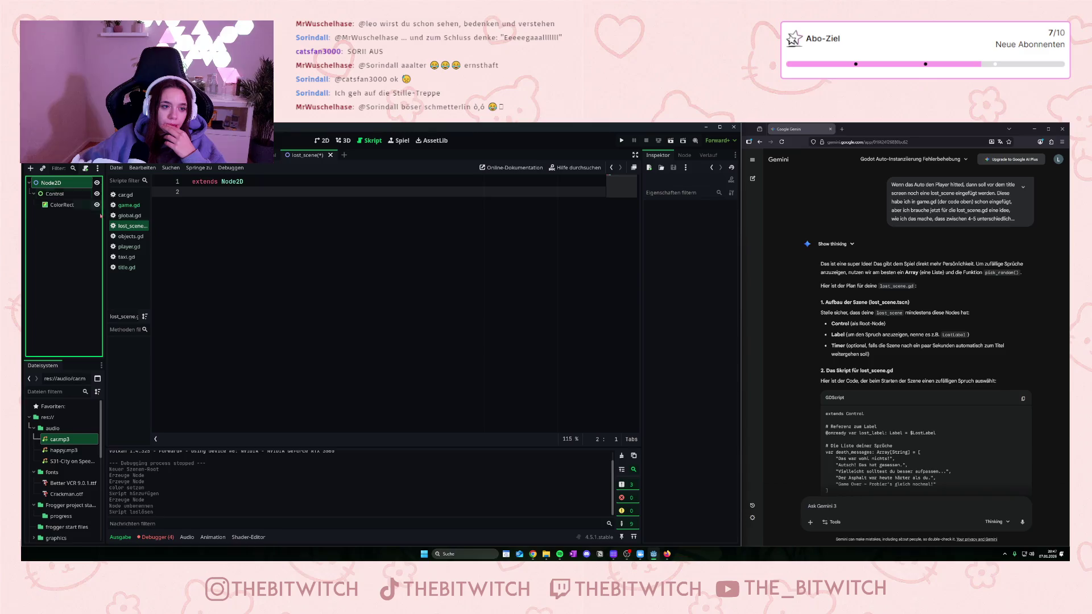
{"action": "right_click", "coordinate": [129, 227]}
{"action": "left_click", "coordinate": [51, 183]}
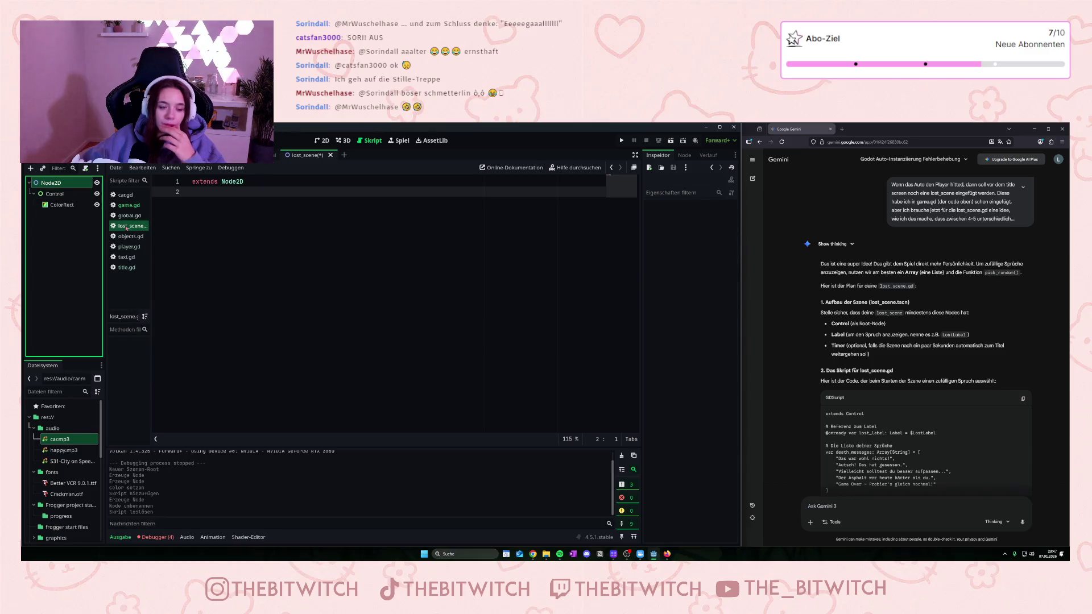
{"action": "key", "text": "Delete"}
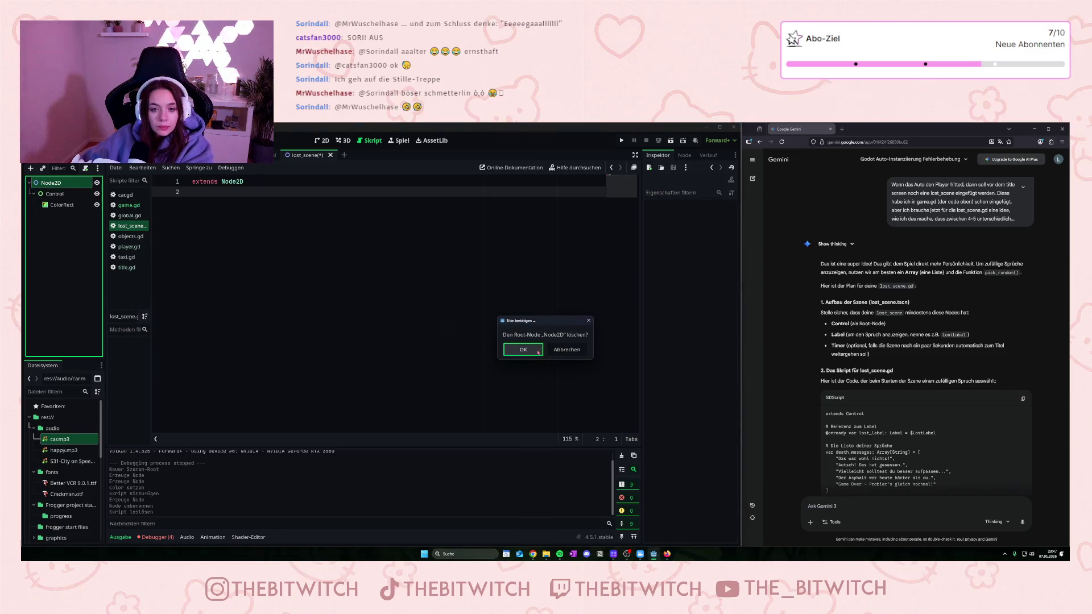
{"action": "left_click", "coordinate": [536, 349]}
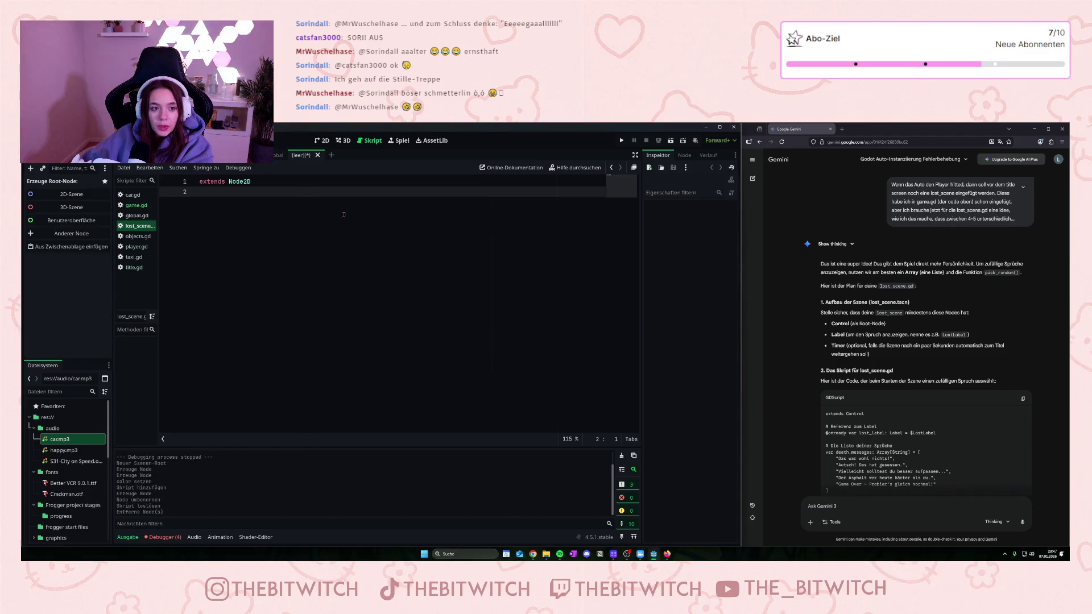
Step: Create a Control (Benutzeroberfläche) root node and close the lost_scene.gd script
{"action": "left_click", "coordinate": [71, 220]}
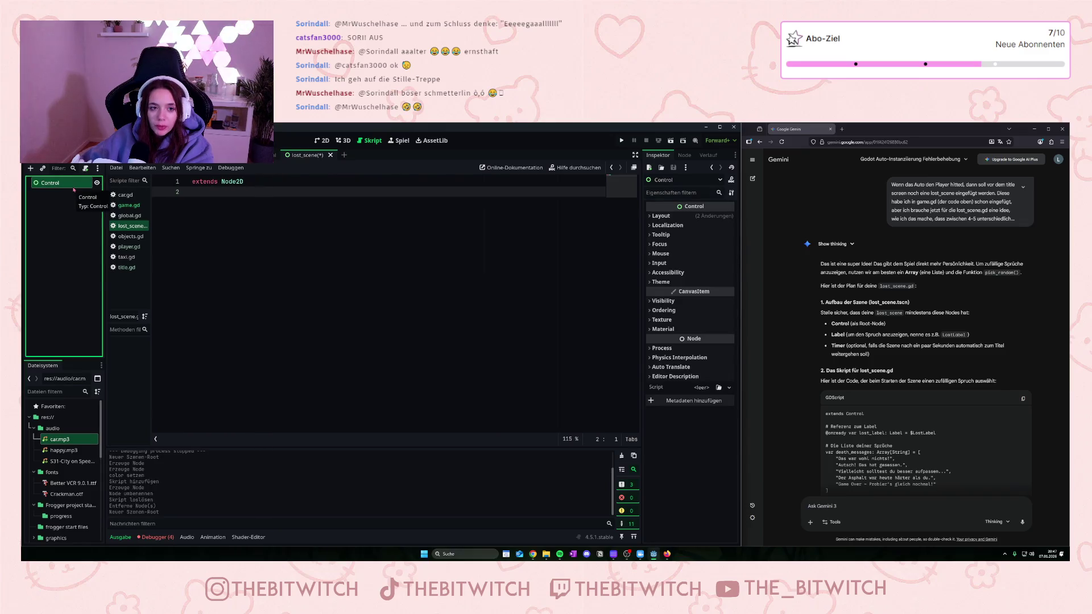
{"action": "left_click", "coordinate": [123, 225]}
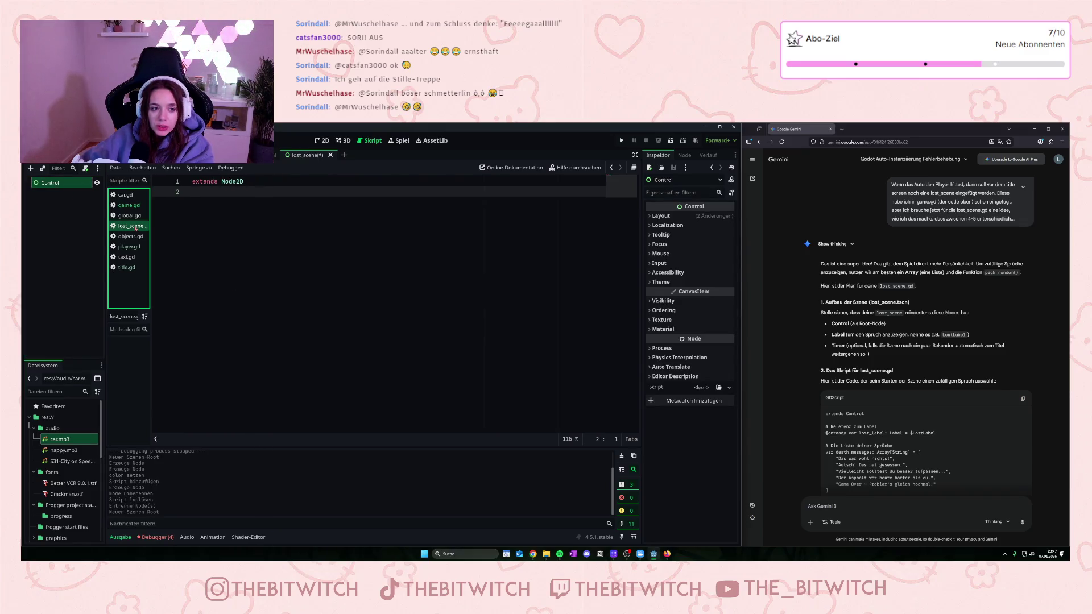
{"action": "key", "text": "Delete"}
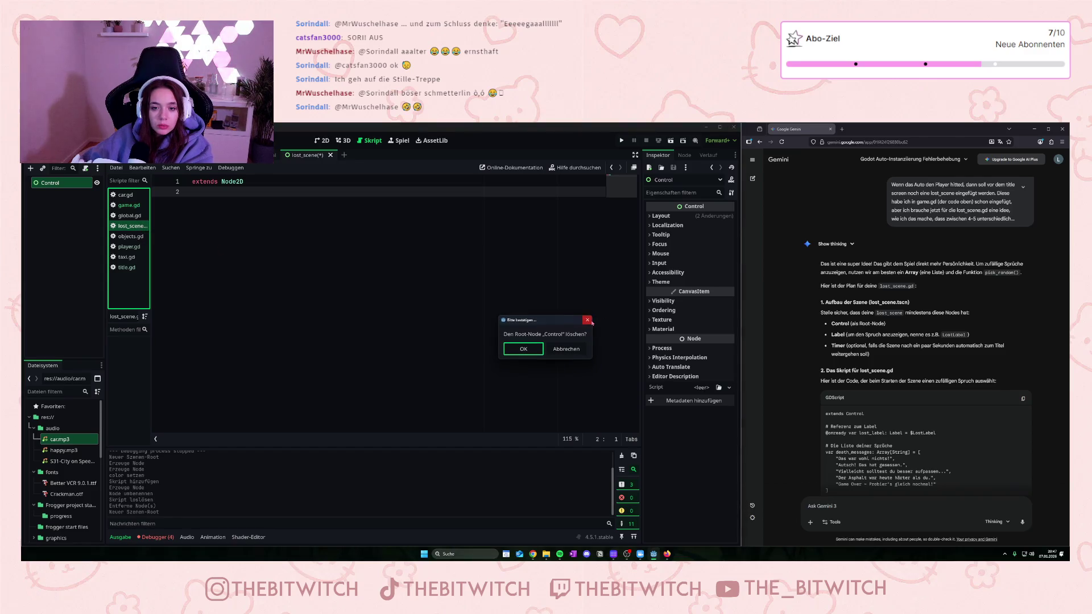
{"action": "left_click", "coordinate": [566, 349]}
{"action": "right_click", "coordinate": [130, 226]}
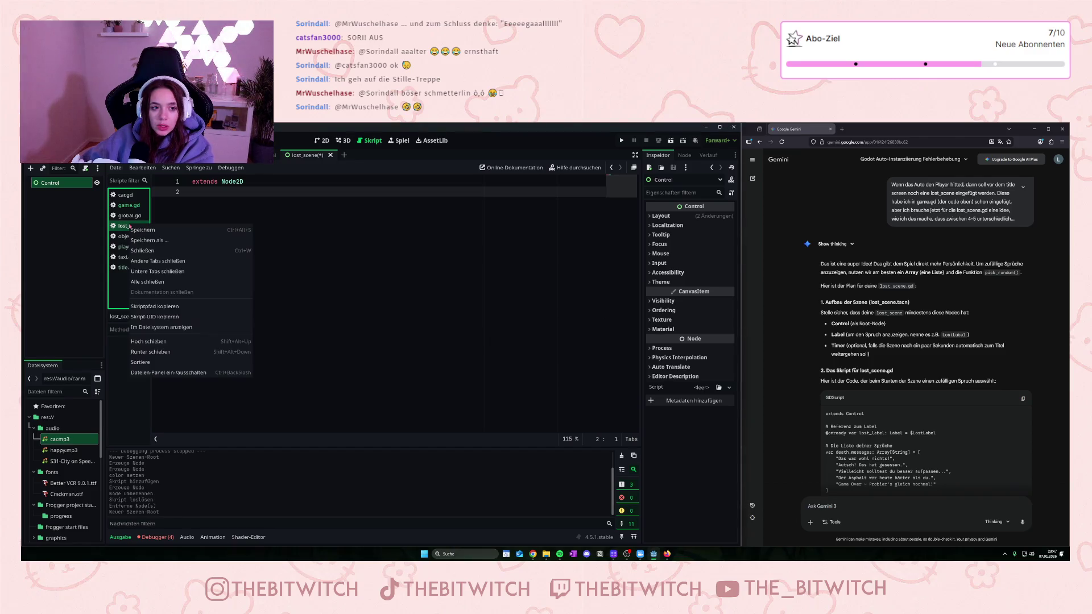
{"action": "left_click", "coordinate": [140, 250]}
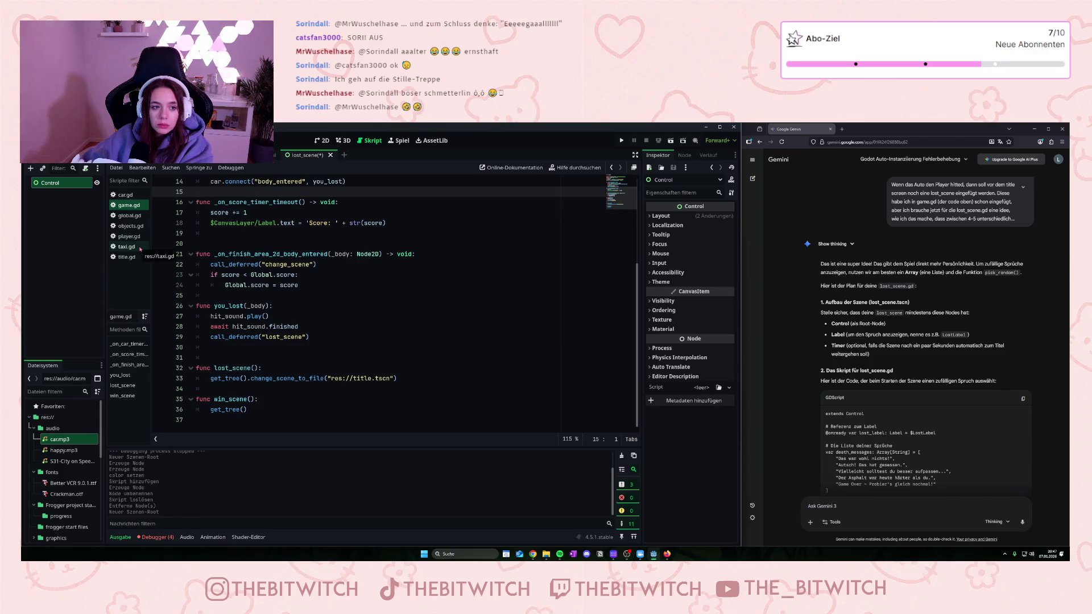
Step: Add a Label child under the Control root, found by searching 'label'
{"action": "right_click", "coordinate": [64, 183]}
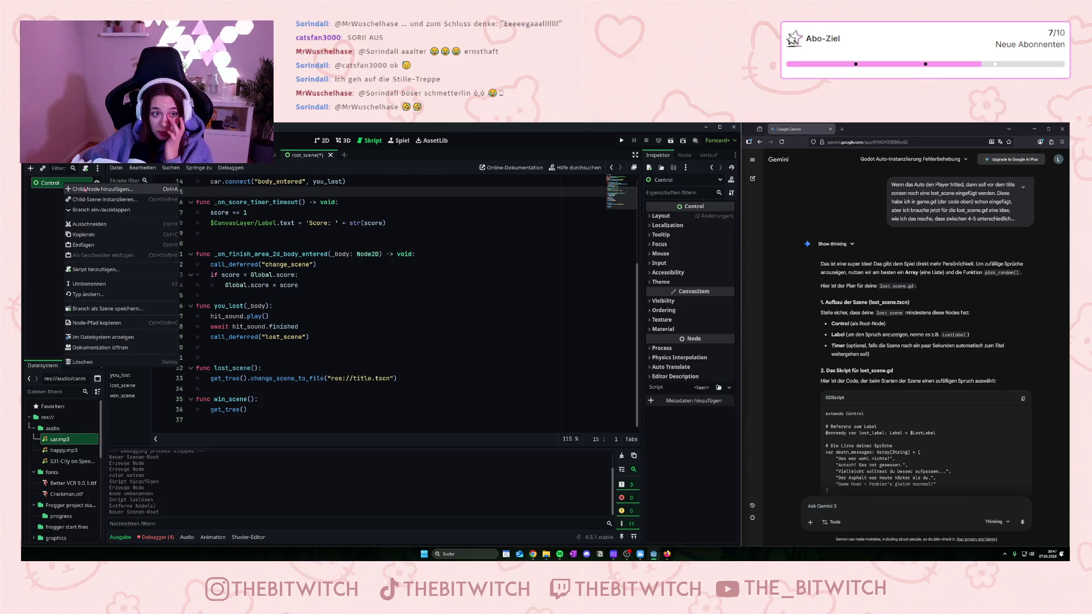
{"action": "left_click", "coordinate": [84, 189]}
{"action": "type", "text": "audio"}
{"action": "key", "text": "BackSpace"}
{"action": "key", "text": "BackSpace"}
{"action": "key", "text": "BackSpace"}
{"action": "type", "text": "label"}
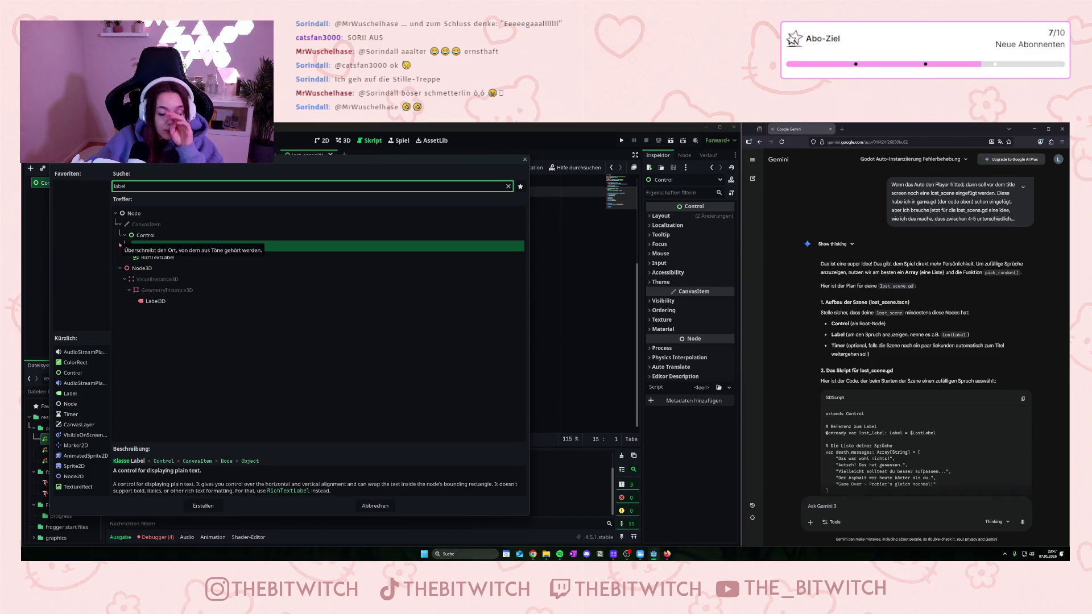
{"action": "left_click", "coordinate": [169, 246]}
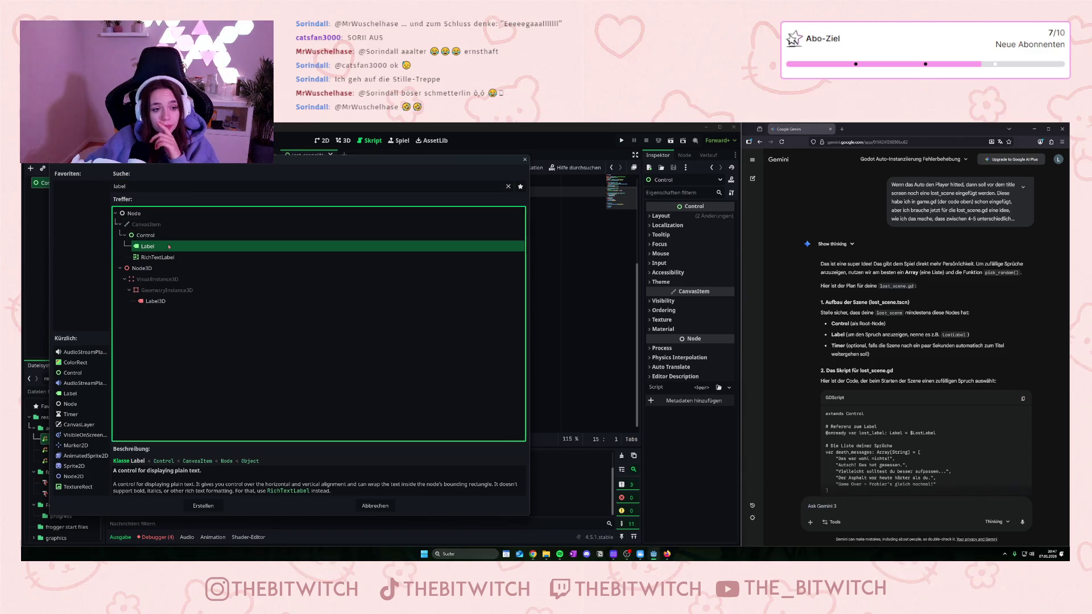
{"action": "double_click", "coordinate": [167, 248]}
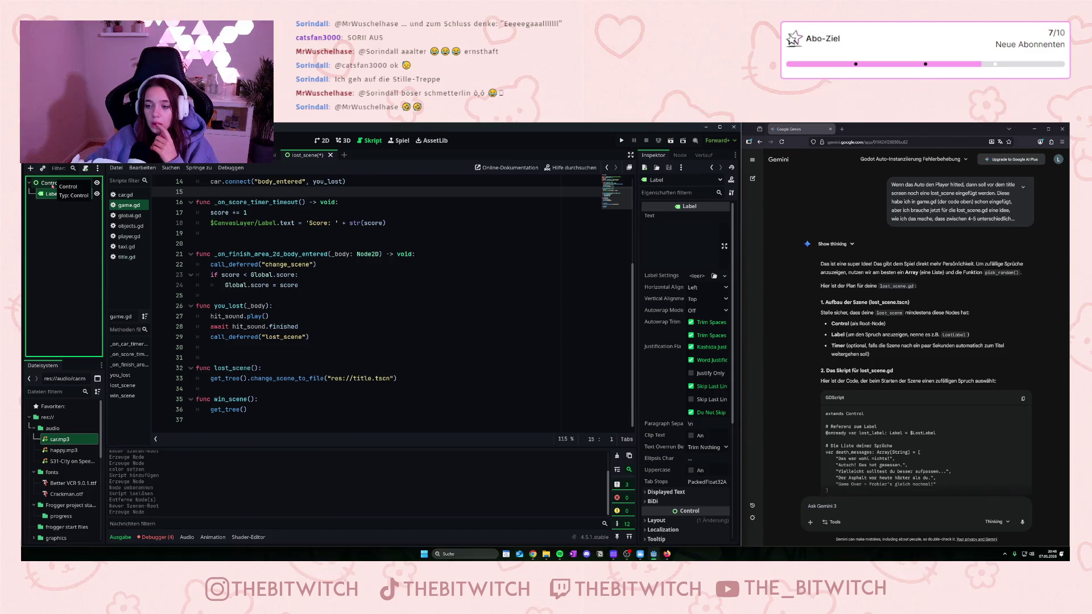
{"action": "left_click", "coordinate": [52, 185]}
Step: Rename the Control root to lost_scene and save the scene
{"action": "left_click", "coordinate": [54, 184]}
{"action": "type", "text": "lost"}
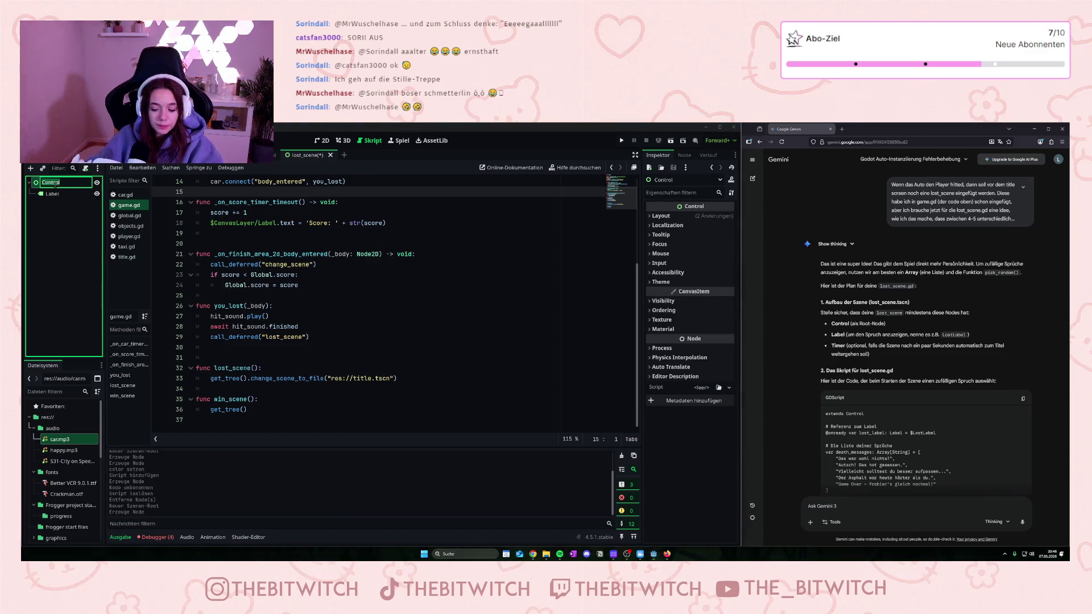
{"action": "type", "text": "_scene"}
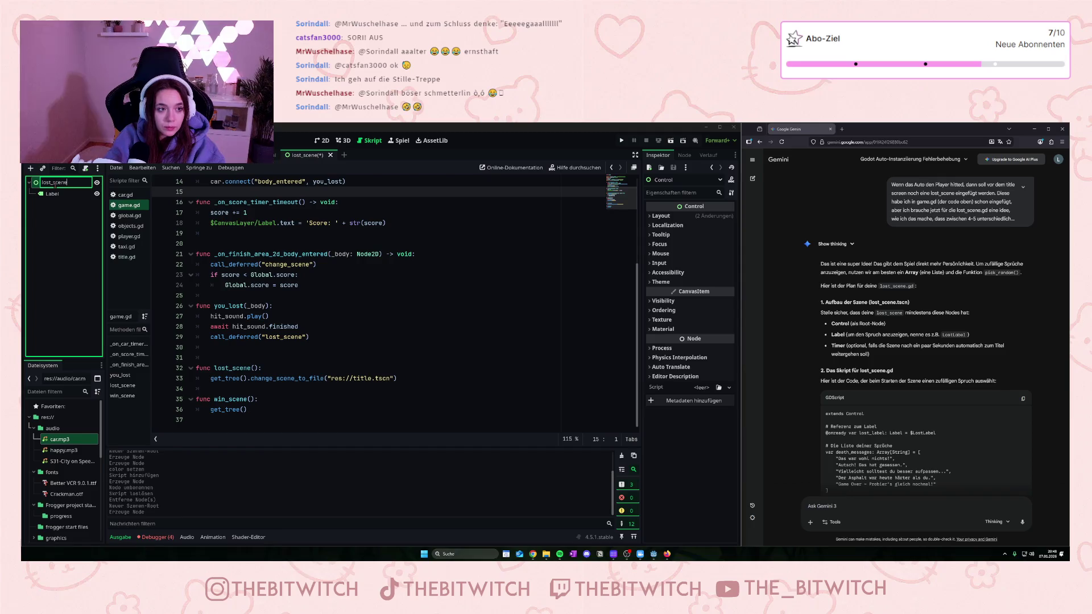
{"action": "key", "text": "Return"}
{"action": "key", "text": "ctrl+s"}
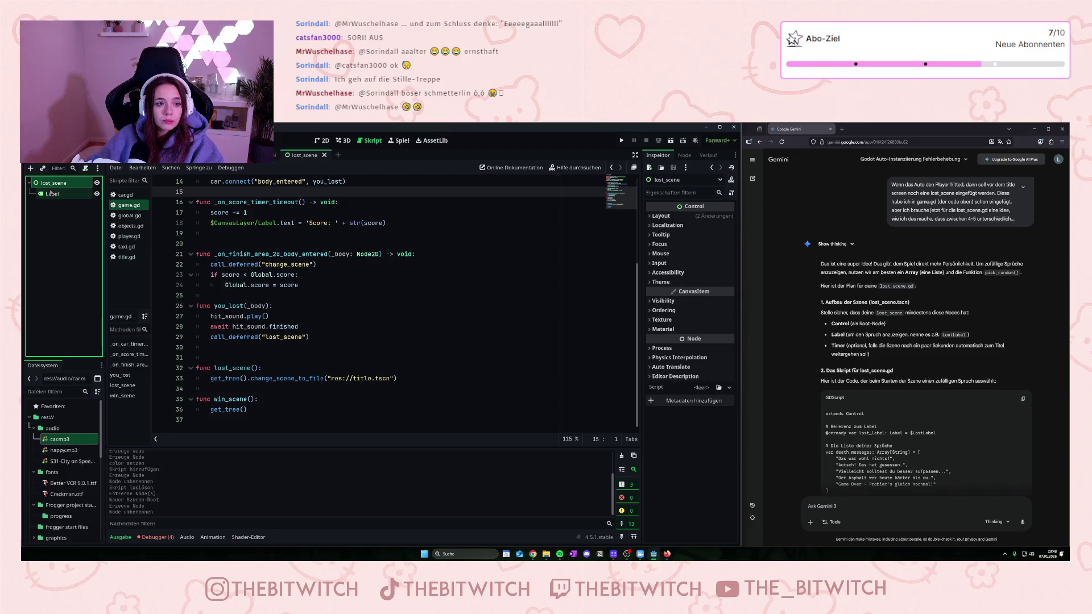
Step: Rename the Label node to LostLabel
{"action": "double_click", "coordinate": [52, 194]}
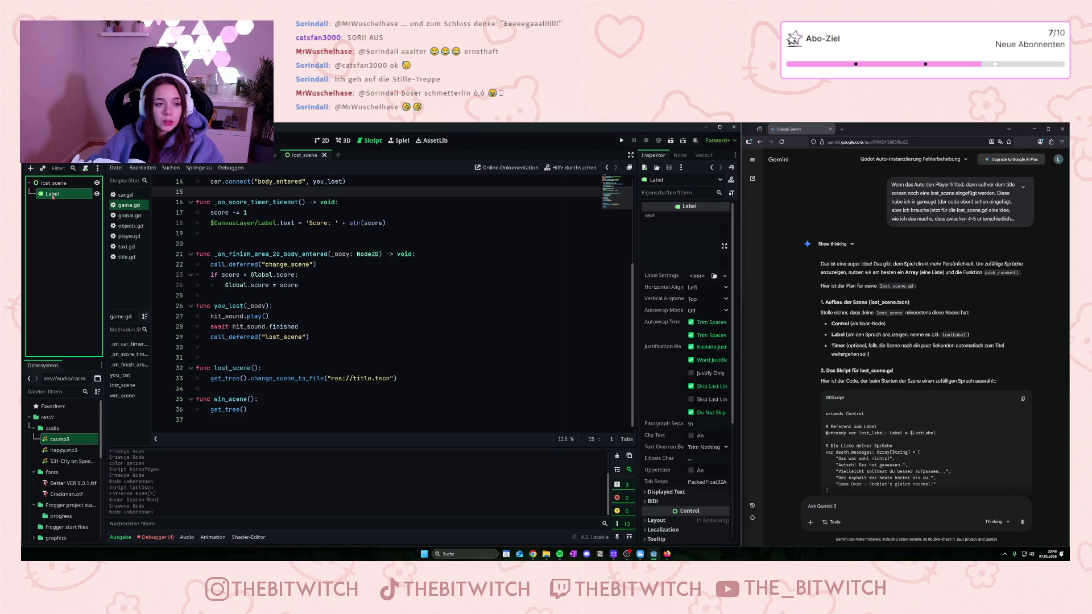
{"action": "type", "text": "LostL"}
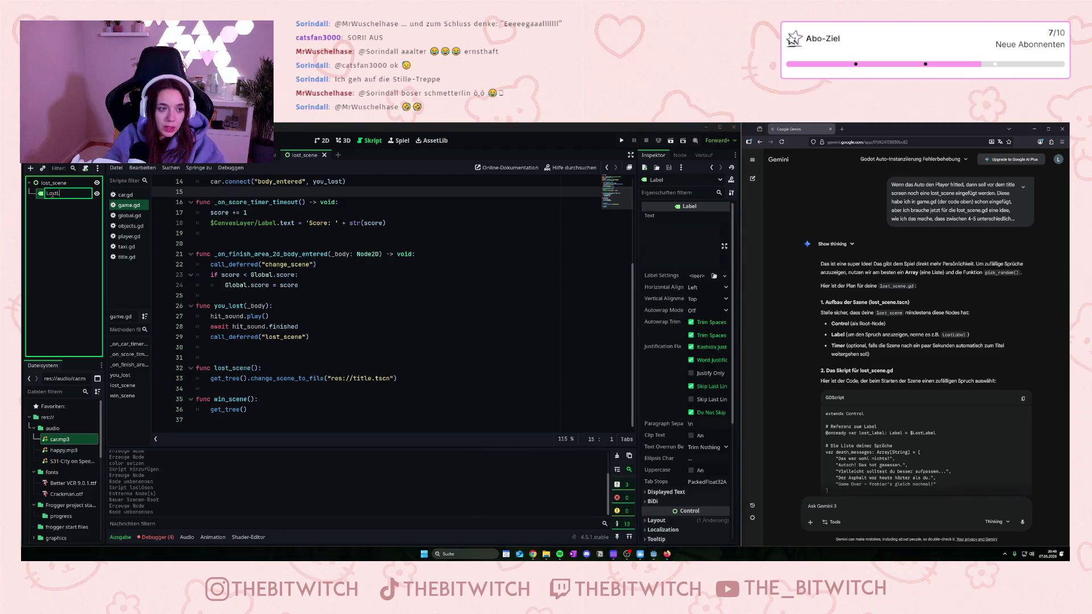
{"action": "type", "text": "l"}
{"action": "key", "text": "Return"}
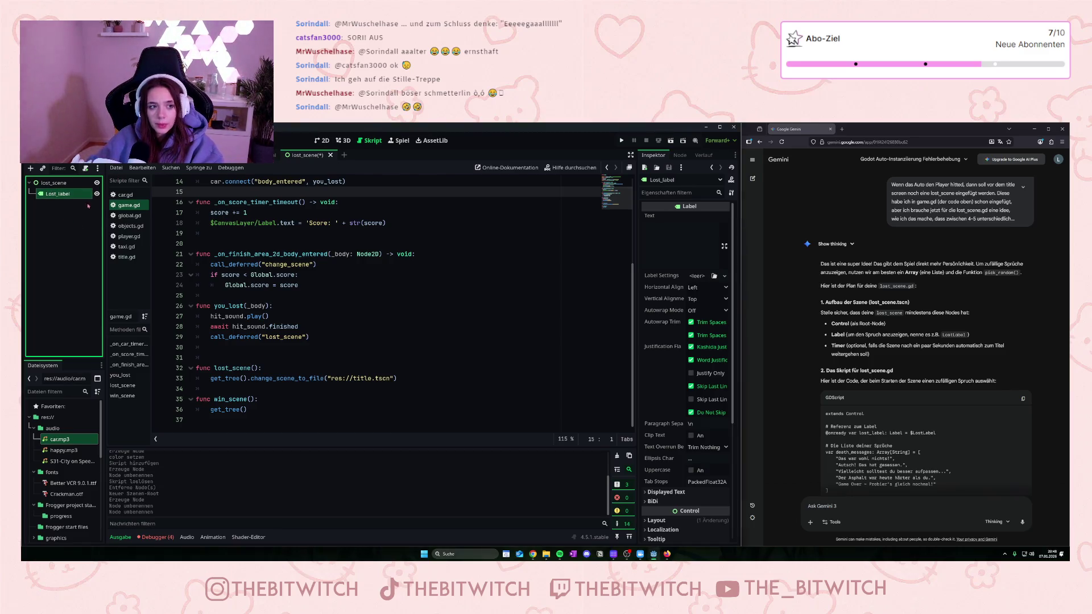
{"action": "double_click", "coordinate": [60, 193]}
{"action": "left_click", "coordinate": [59, 194]}
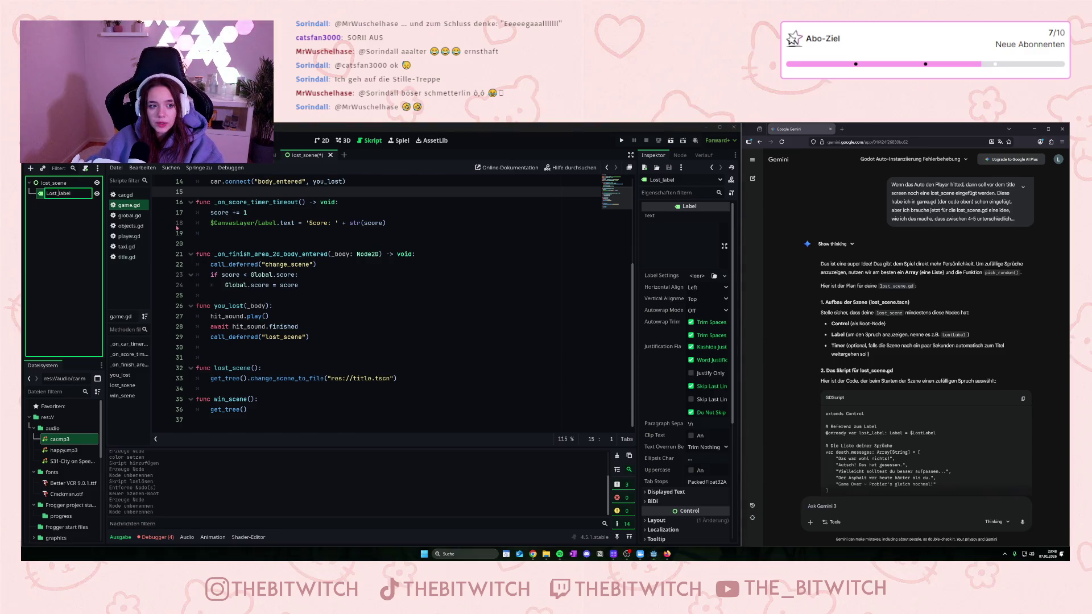
{"action": "key", "text": "BackSpace"}
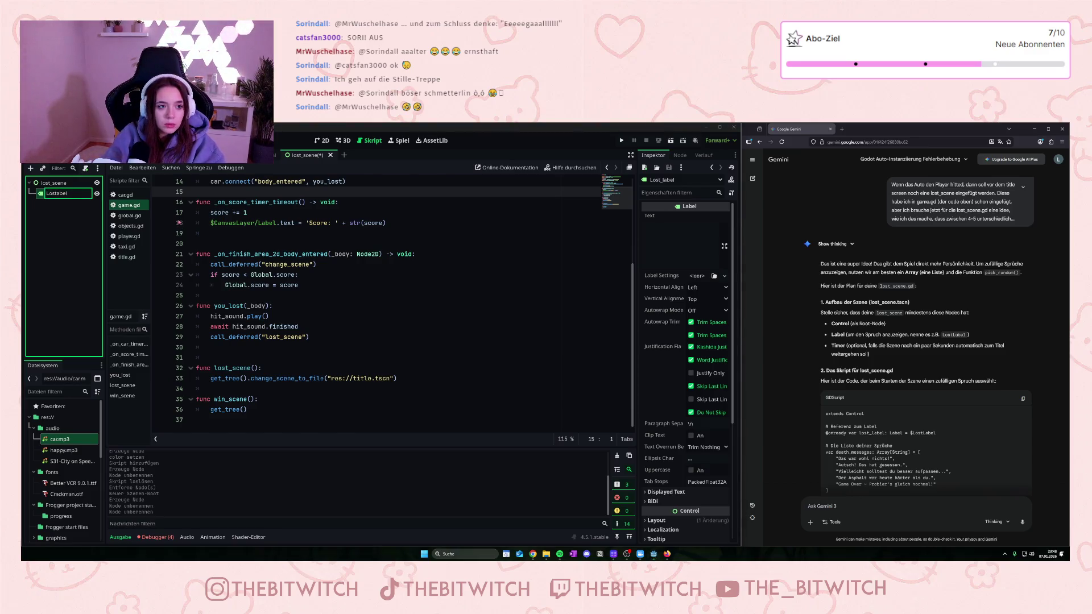
{"action": "key", "text": "Delete"}
{"action": "type", "text": "Label"}
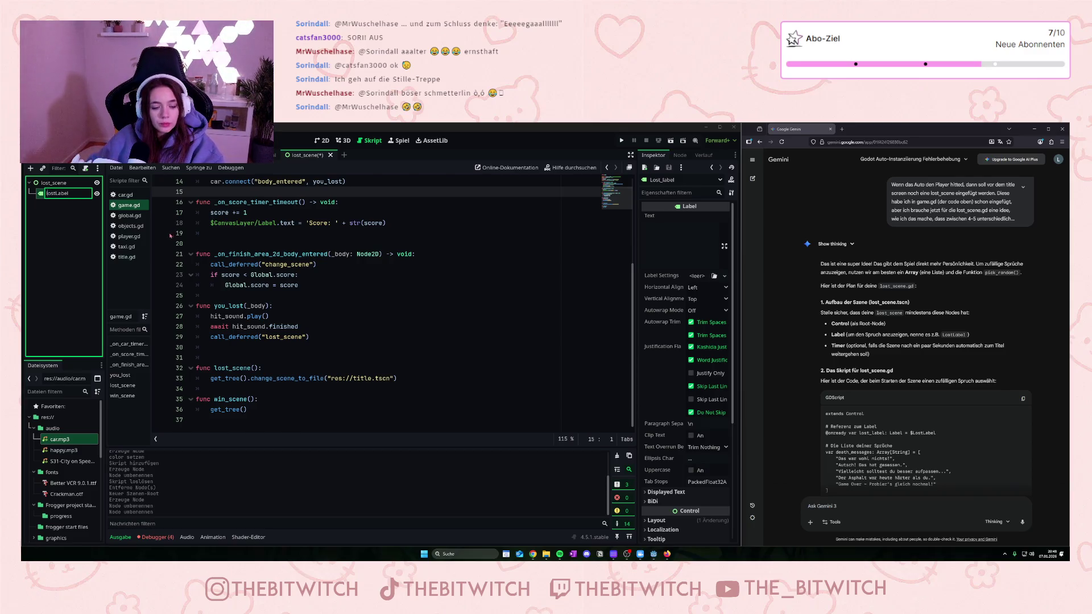
{"action": "key", "text": "Return"}
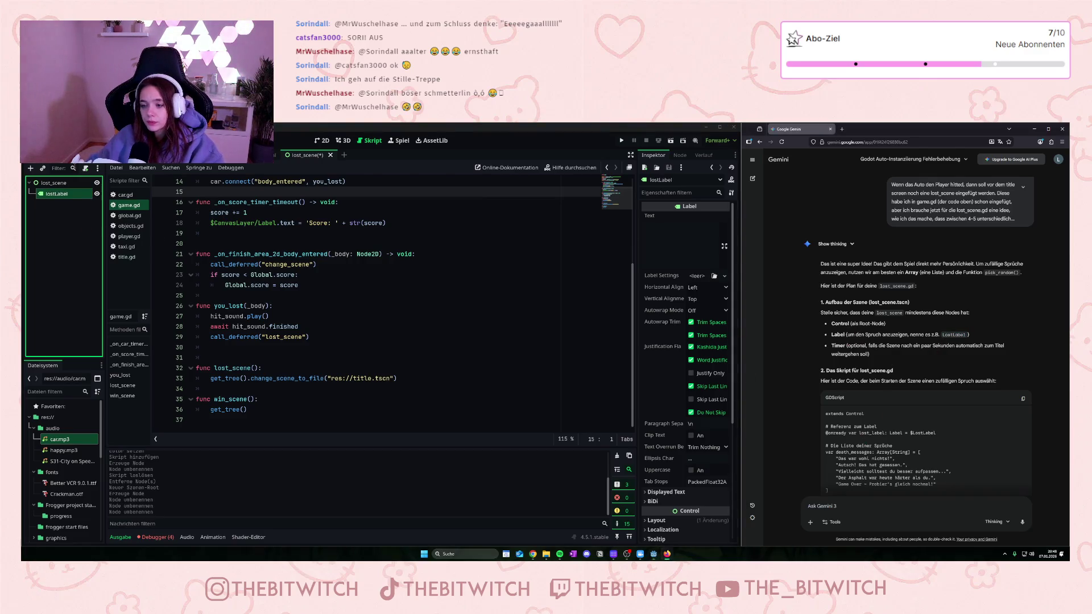
{"action": "double_click", "coordinate": [52, 195]}
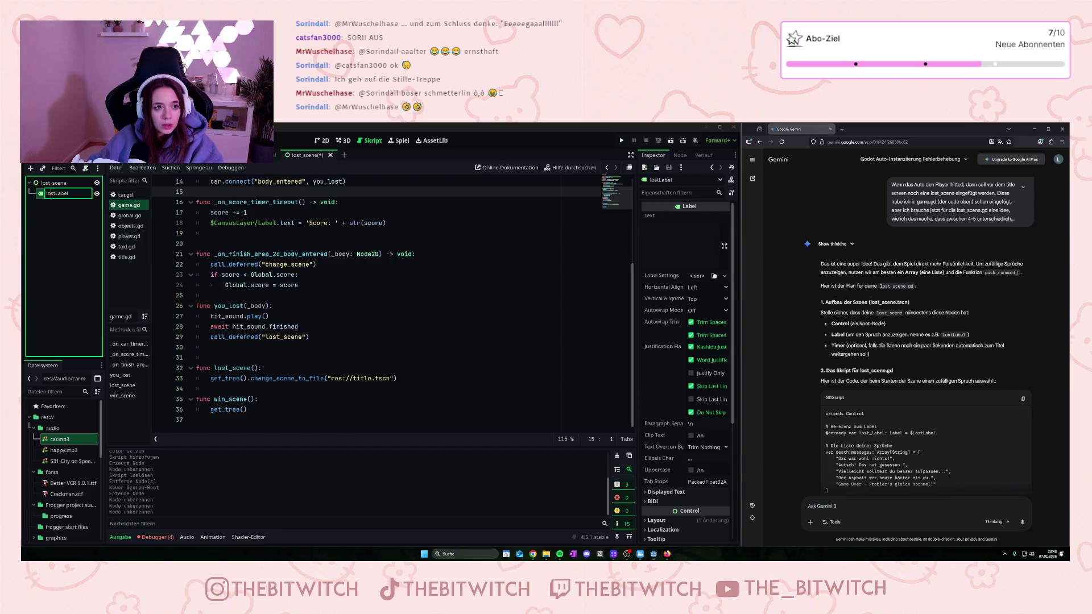
{"action": "key", "text": "BackSpace"}
{"action": "type", "text": "L"}
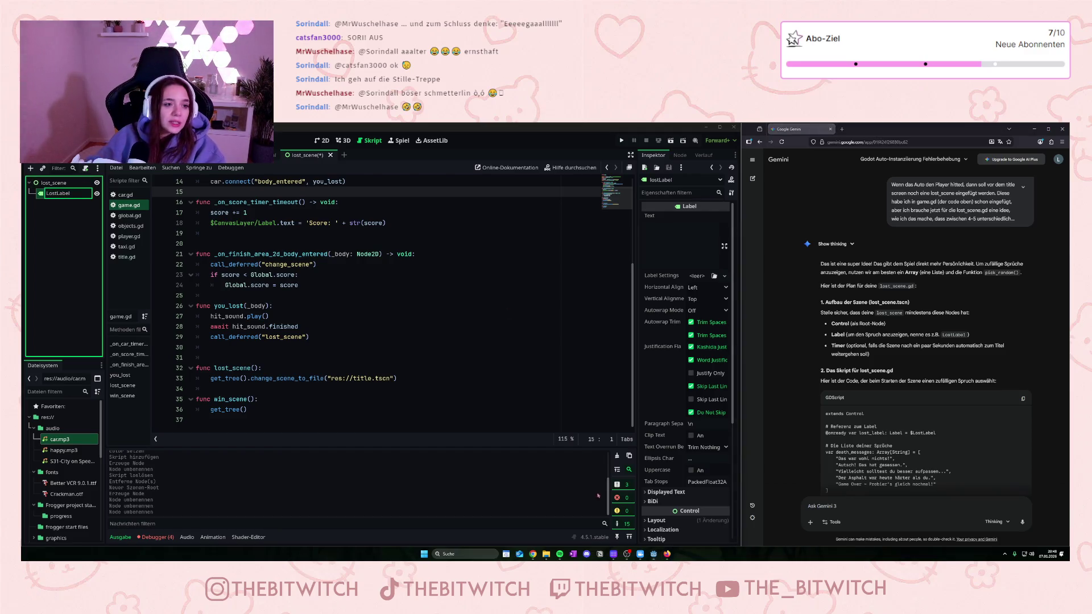
{"action": "key", "text": "Return"}
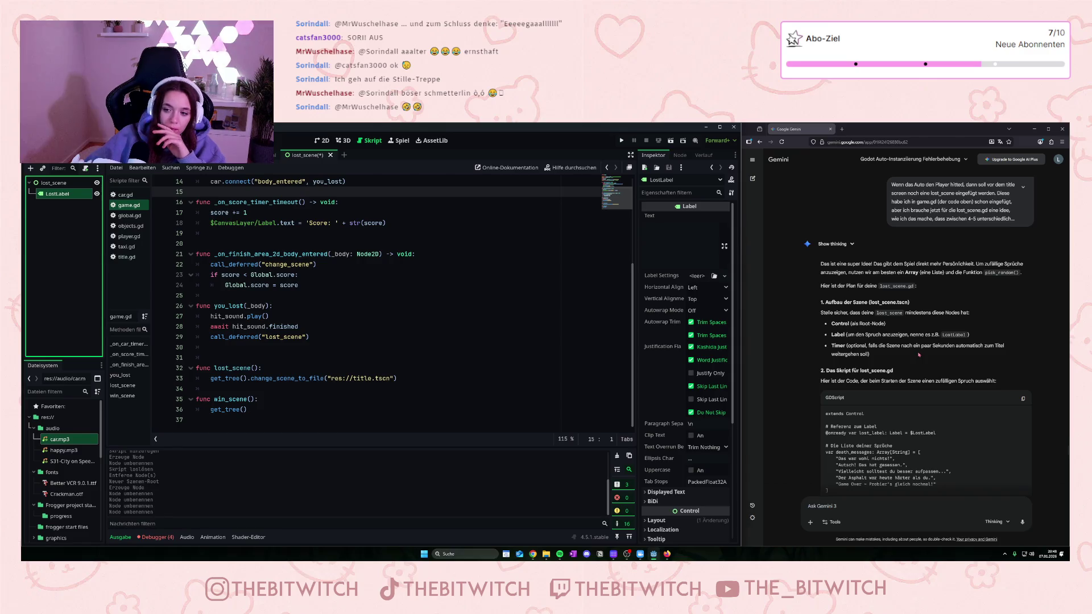
Step: Study Gemini's death-message script, then show lost_scene in the 2D view with its root selected
{"action": "scroll", "coordinate": [919, 354], "scroll_direction": "down", "scroll_amount": 3}
{"action": "scroll", "coordinate": [919, 354], "scroll_direction": "down", "scroll_amount": 2}
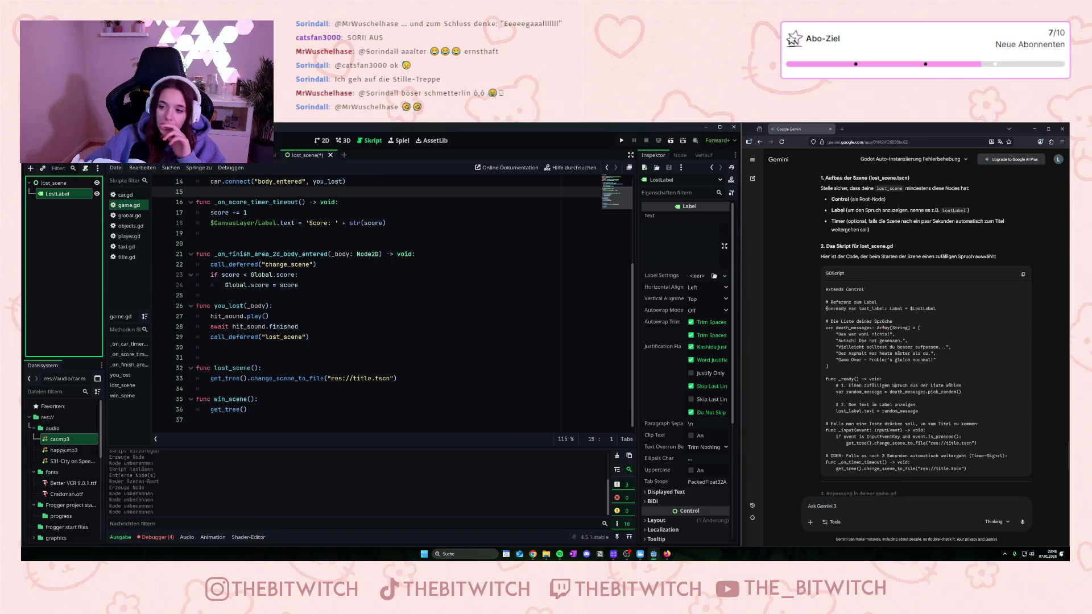
{"action": "left_click_drag", "start_coordinate": [877, 328], "coordinate": [896, 334]}
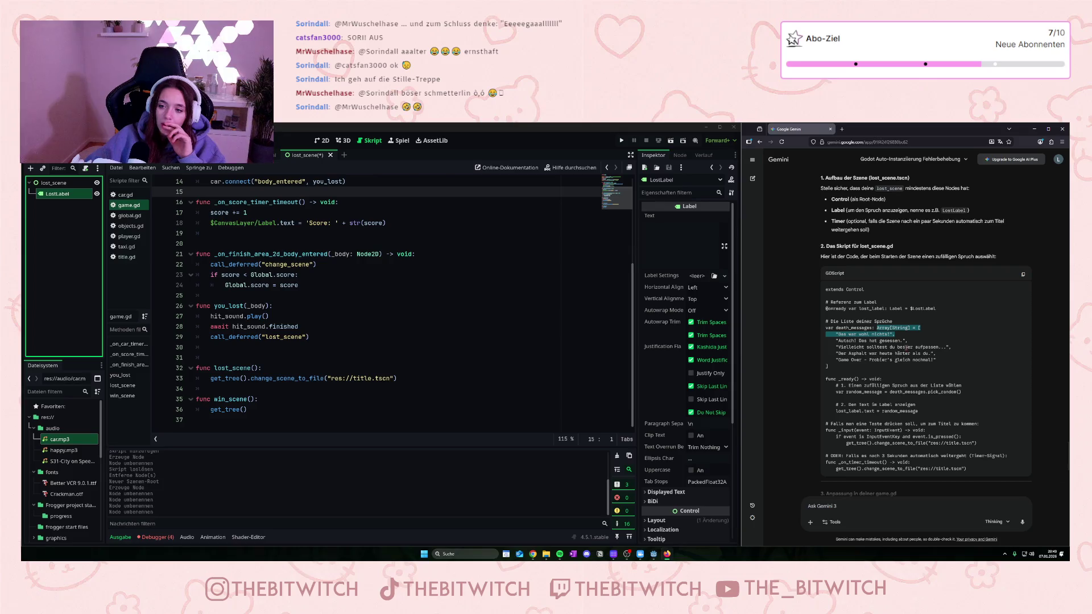
{"action": "mouse_move", "coordinate": [833, 335]}
{"action": "left_mouse_down"}
{"action": "mouse_move", "coordinate": [882, 360]}
{"action": "mouse_move", "coordinate": [936, 360]}
{"action": "left_mouse_up"}
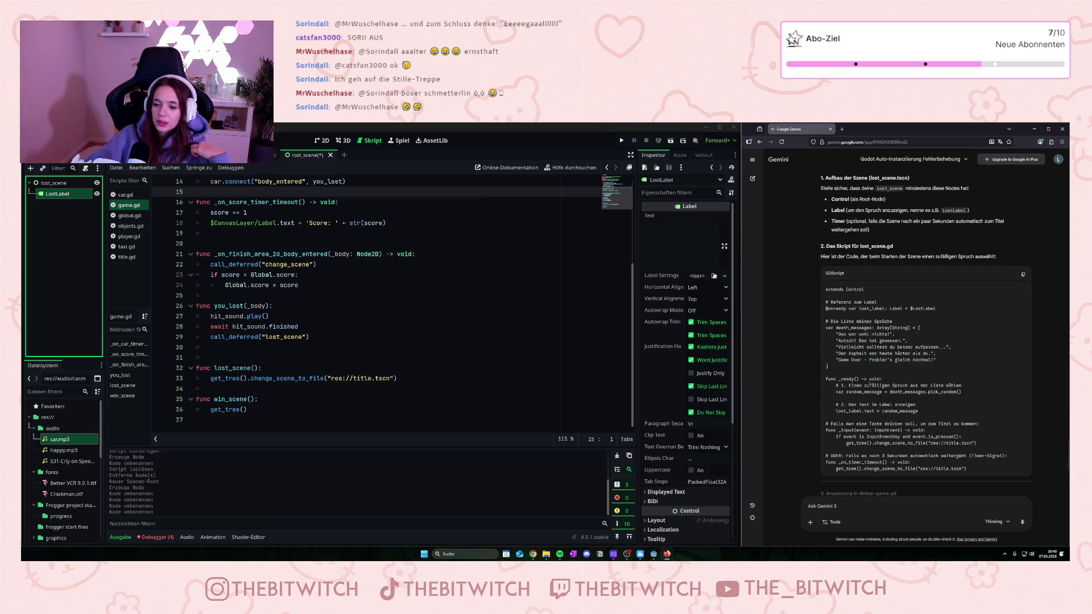
{"action": "mouse_move", "coordinate": [836, 392]}
{"action": "left_mouse_down"}
{"action": "mouse_move", "coordinate": [891, 391]}
{"action": "mouse_move", "coordinate": [885, 411]}
{"action": "left_mouse_up"}
{"action": "left_click", "coordinate": [891, 392]}
{"action": "left_click", "coordinate": [897, 413]}
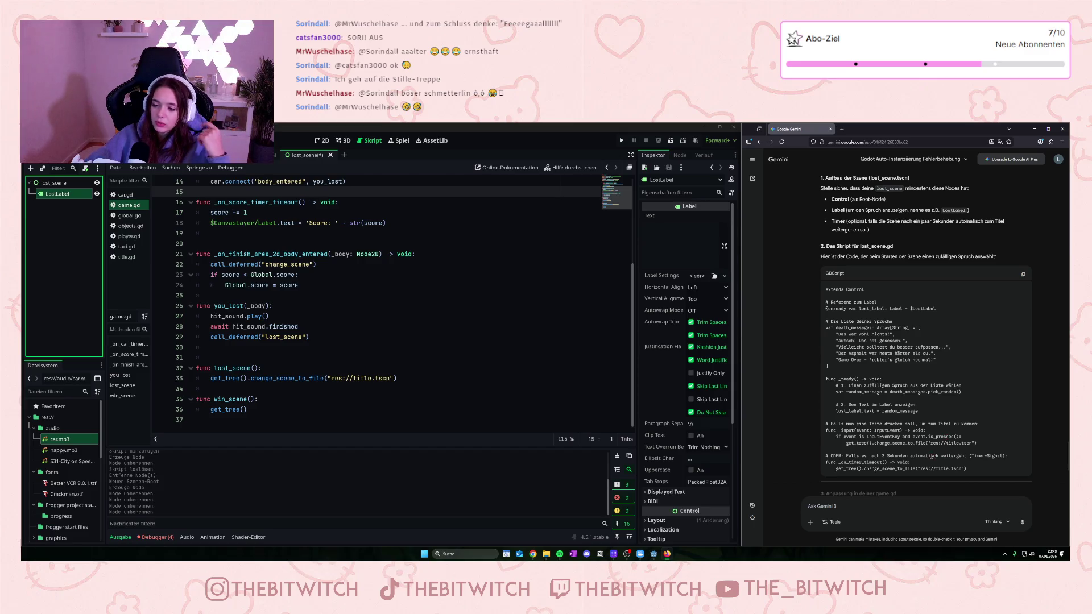
{"action": "left_click_drag", "start_coordinate": [953, 455], "coordinate": [936, 522]}
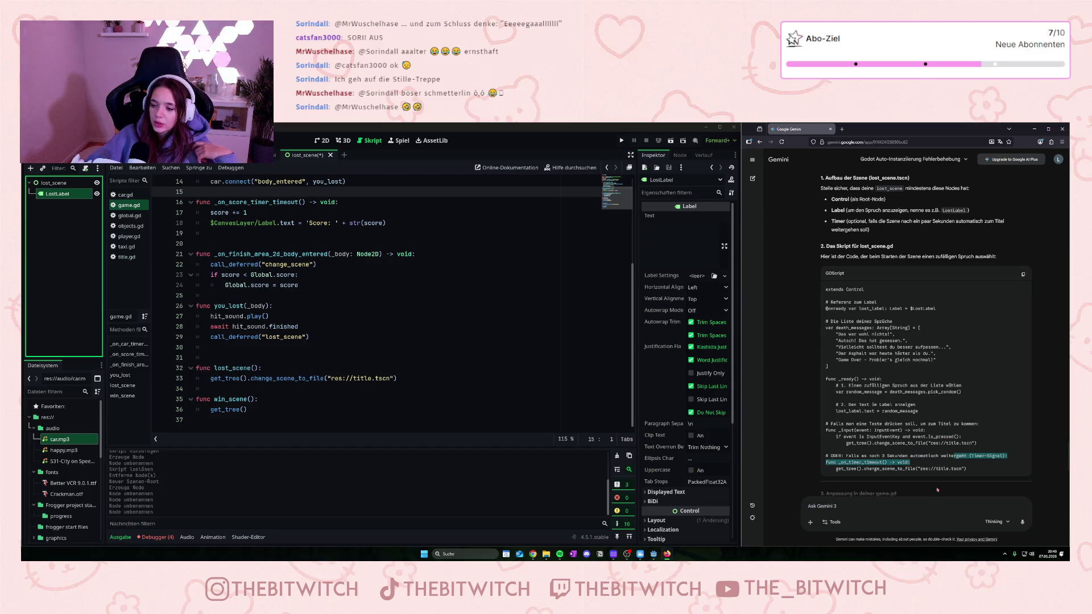
{"action": "left_click", "coordinate": [937, 490]}
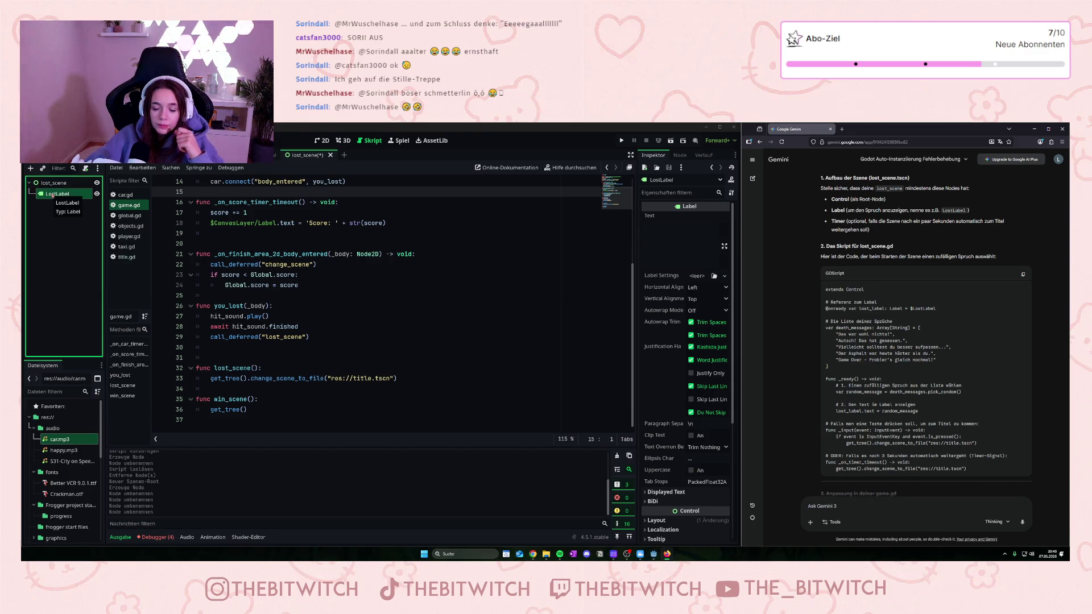
{"action": "left_click", "coordinate": [321, 141]}
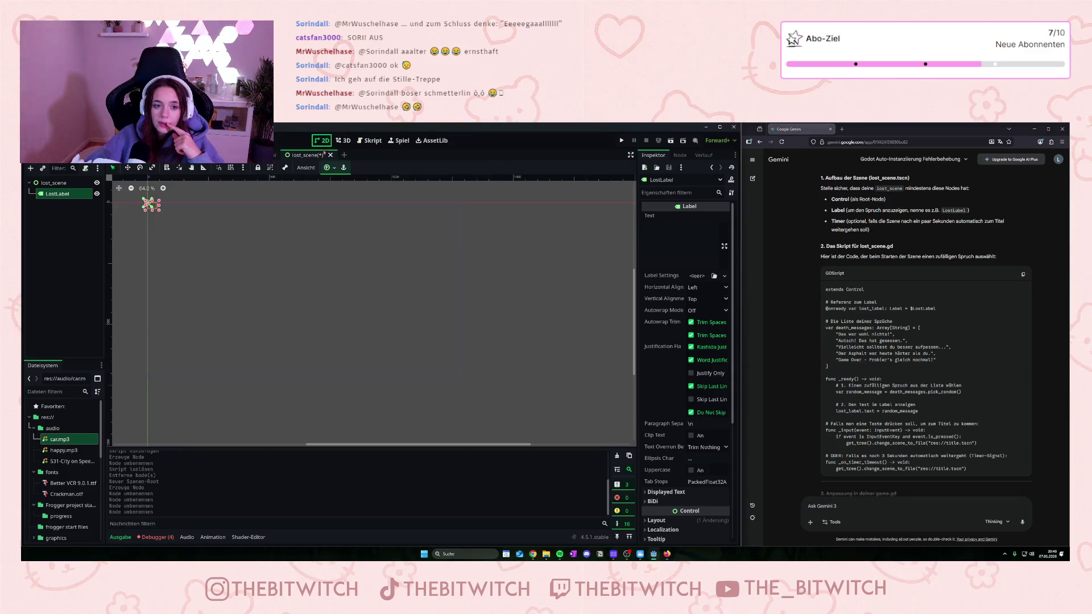
{"action": "left_click", "coordinate": [53, 183]}
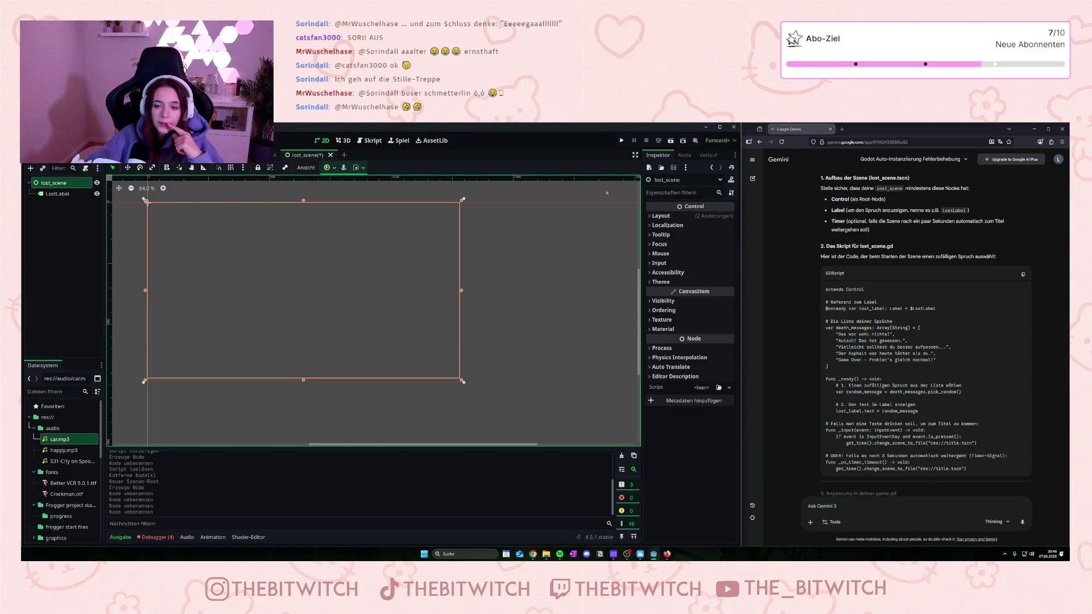
Step: Add a ColorRect child to lost_scene, found by searching 'colo'
{"action": "right_click", "coordinate": [61, 184]}
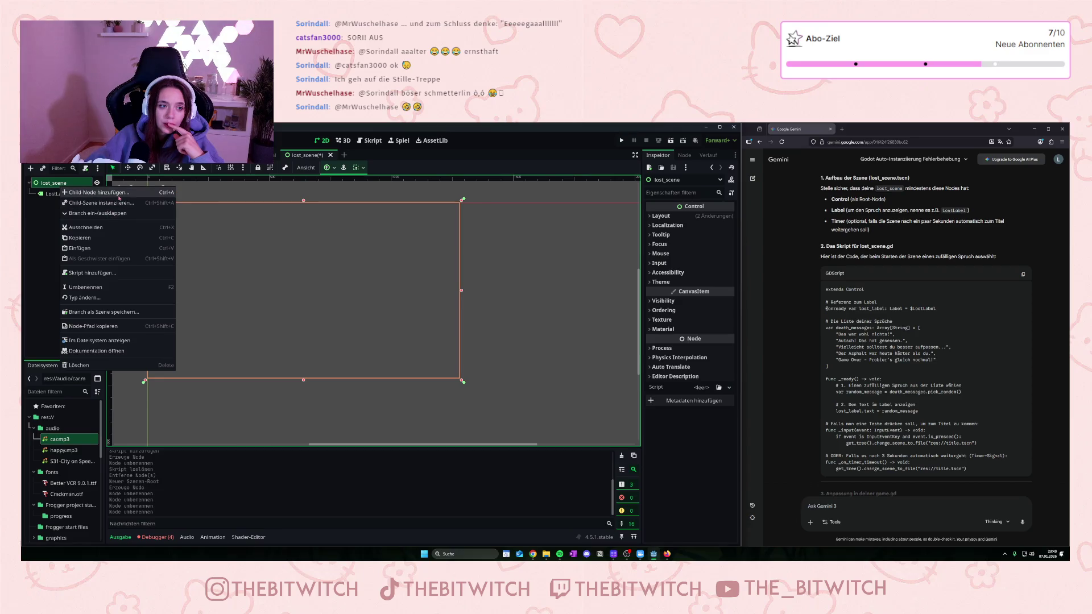
{"action": "left_click", "coordinate": [91, 192]}
{"action": "type", "text": "col"}
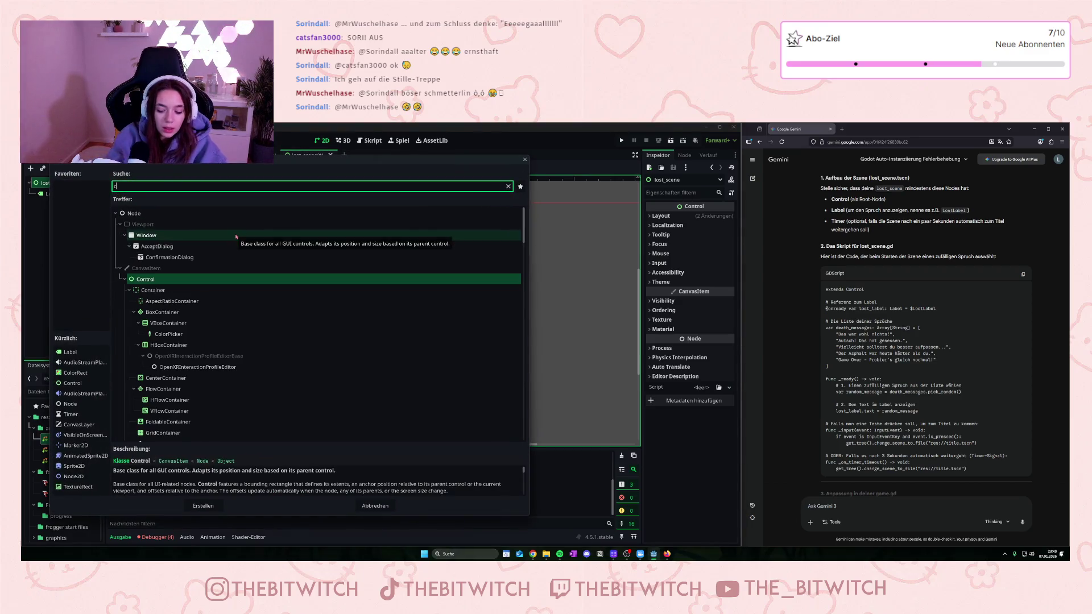
{"action": "type", "text": "o"}
{"action": "left_click", "coordinate": [164, 393]}
{"action": "double_click", "coordinate": [165, 392]}
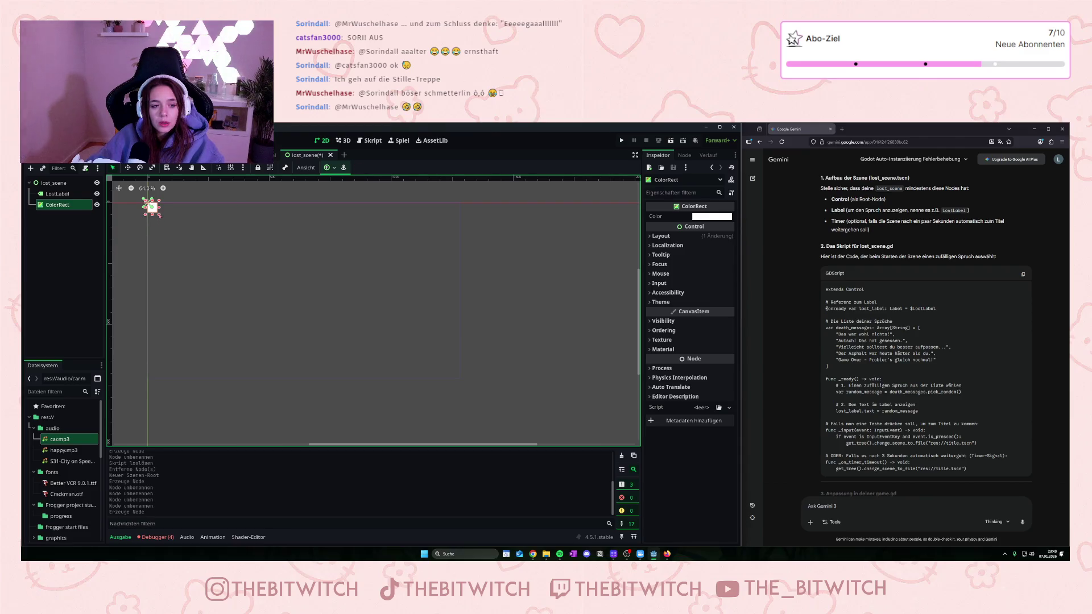
Step: Stretch the ColorRect to Full Rect and colour it dark red (640014)
{"action": "left_click", "coordinate": [327, 168]}
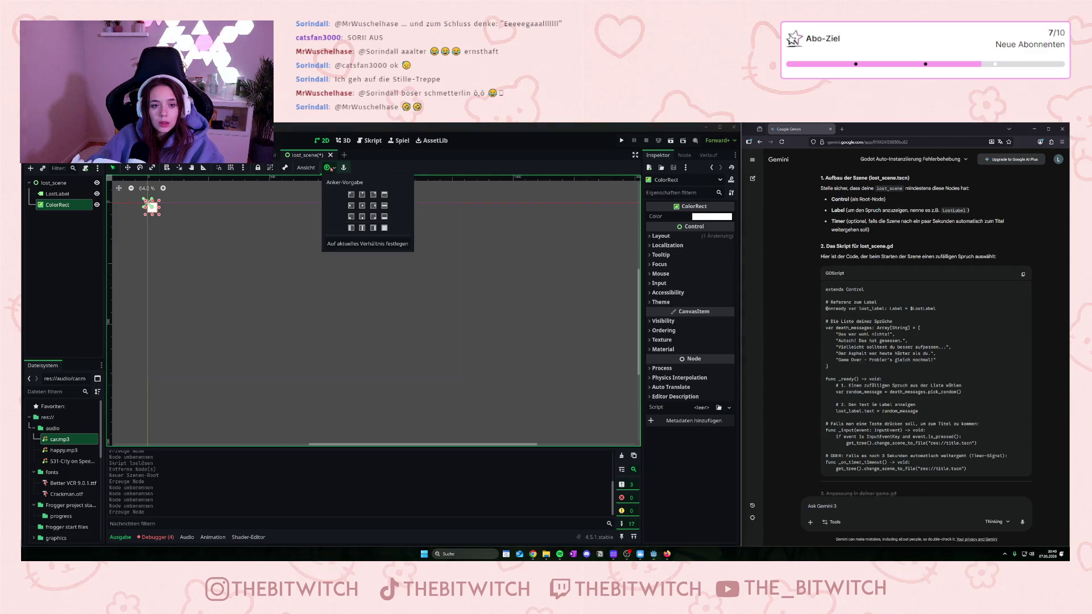
{"action": "left_click", "coordinate": [384, 228]}
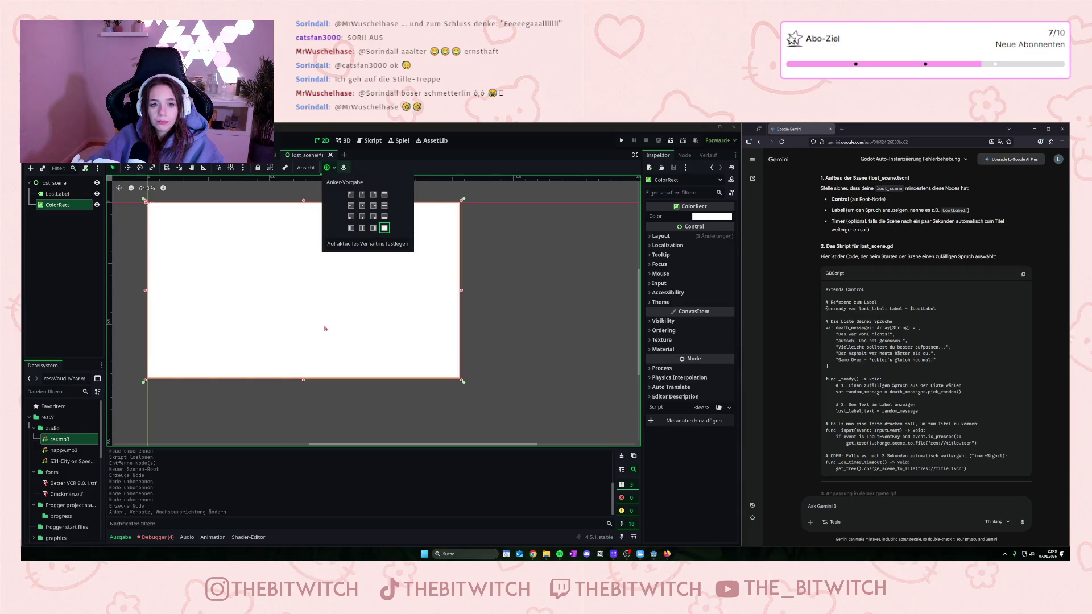
{"action": "left_click", "coordinate": [702, 223]}
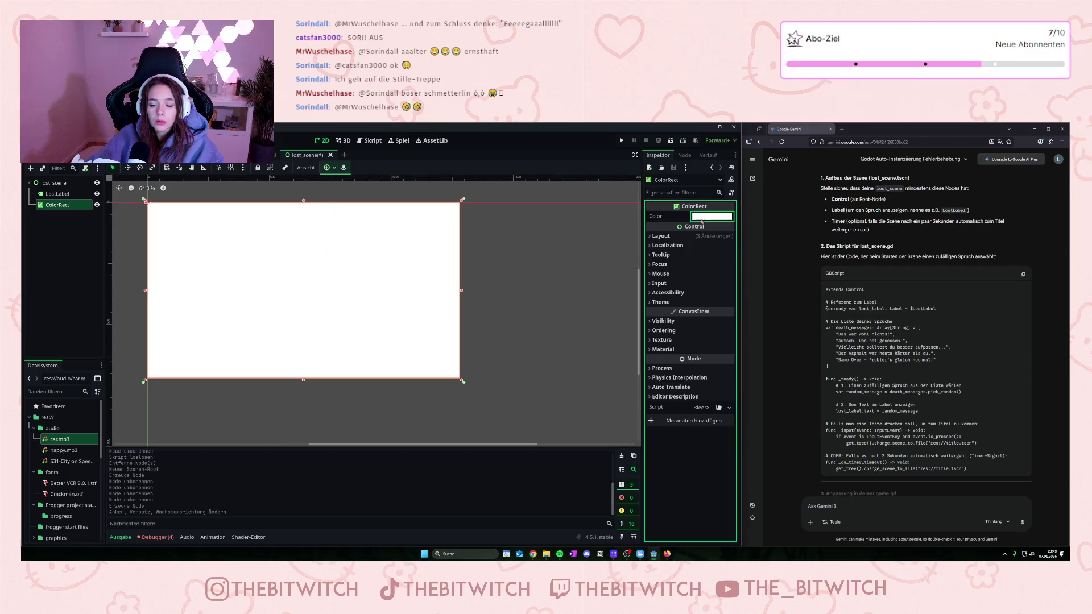
{"action": "left_click", "coordinate": [703, 219]}
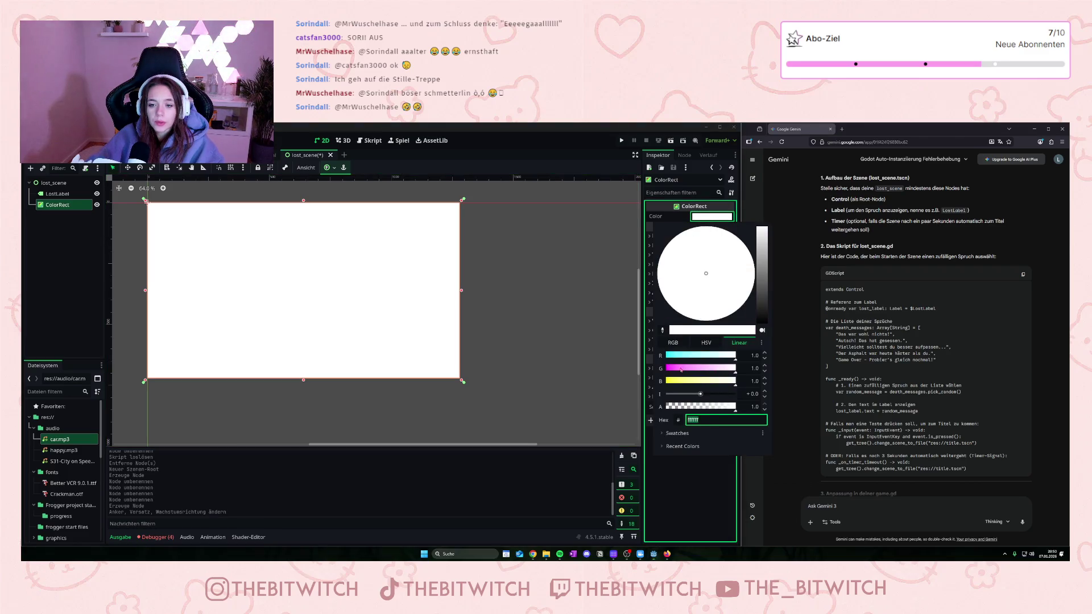
{"action": "left_click_drag", "start_coordinate": [682, 369], "coordinate": [667, 369]}
{"action": "left_click", "coordinate": [750, 287]}
{"action": "left_click_drag", "start_coordinate": [762, 239], "coordinate": [762, 306]}
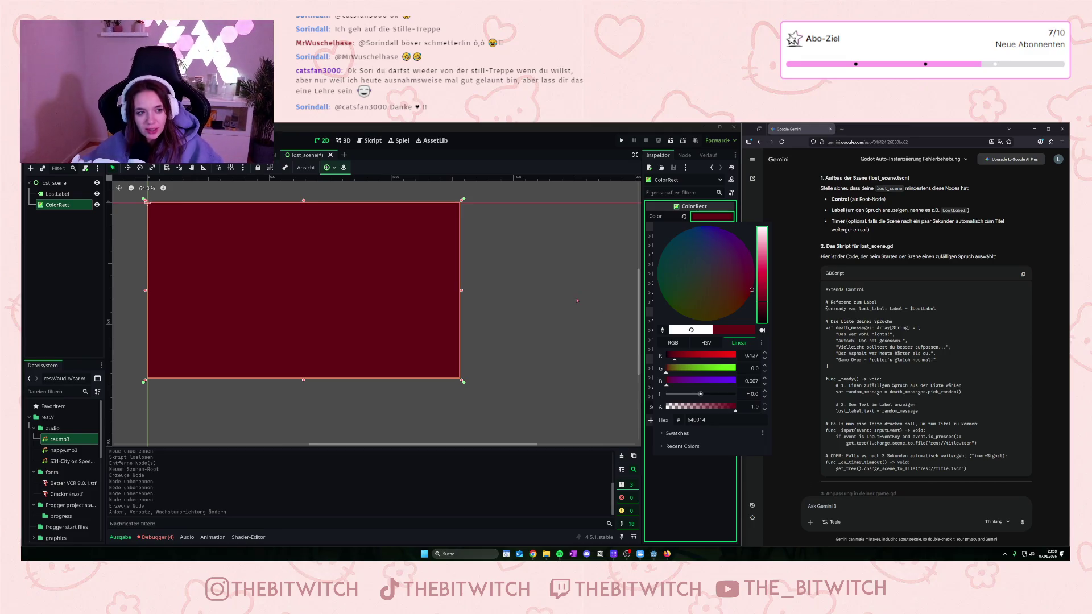
{"action": "left_click", "coordinate": [52, 196]}
{"action": "left_click", "coordinate": [53, 196]}
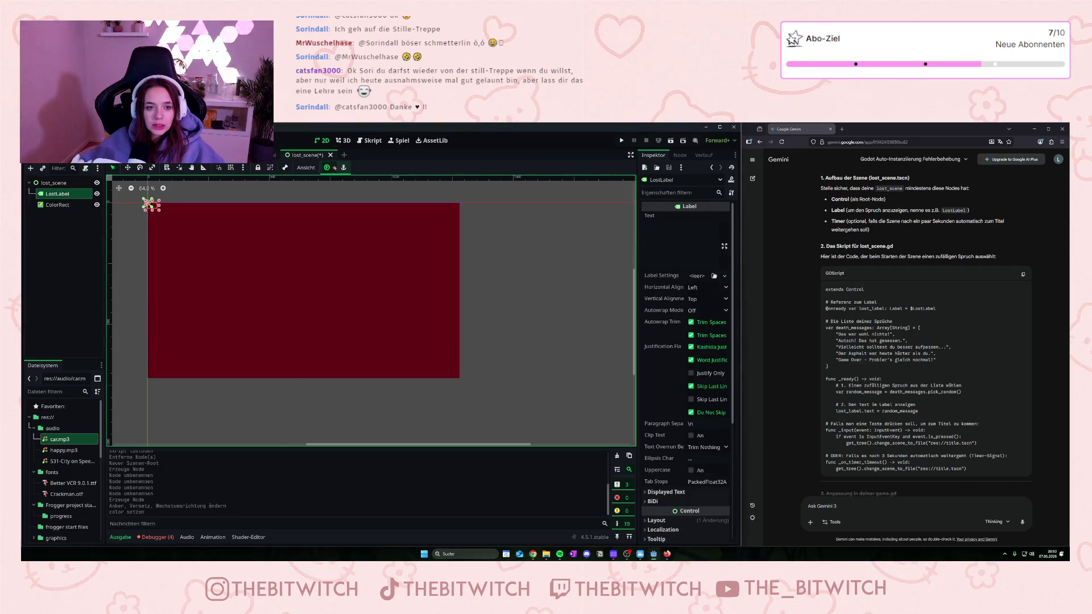
Step: Centre LostLabel with the anchor presets and give it the Better VCR font override
{"action": "left_click", "coordinate": [334, 167]}
{"action": "left_click", "coordinate": [362, 205]}
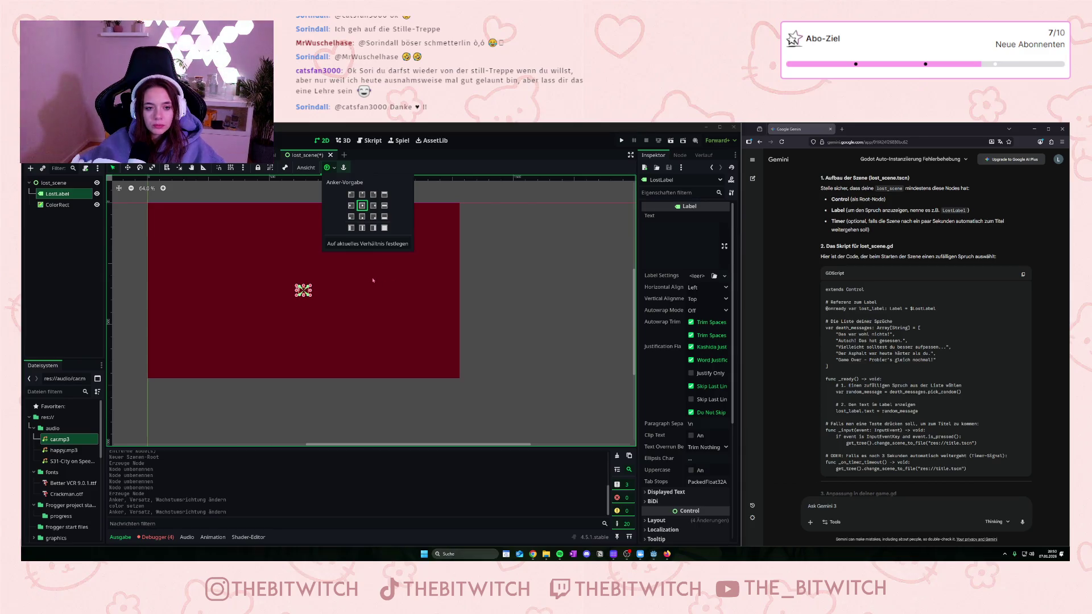
{"action": "left_click", "coordinate": [58, 499]}
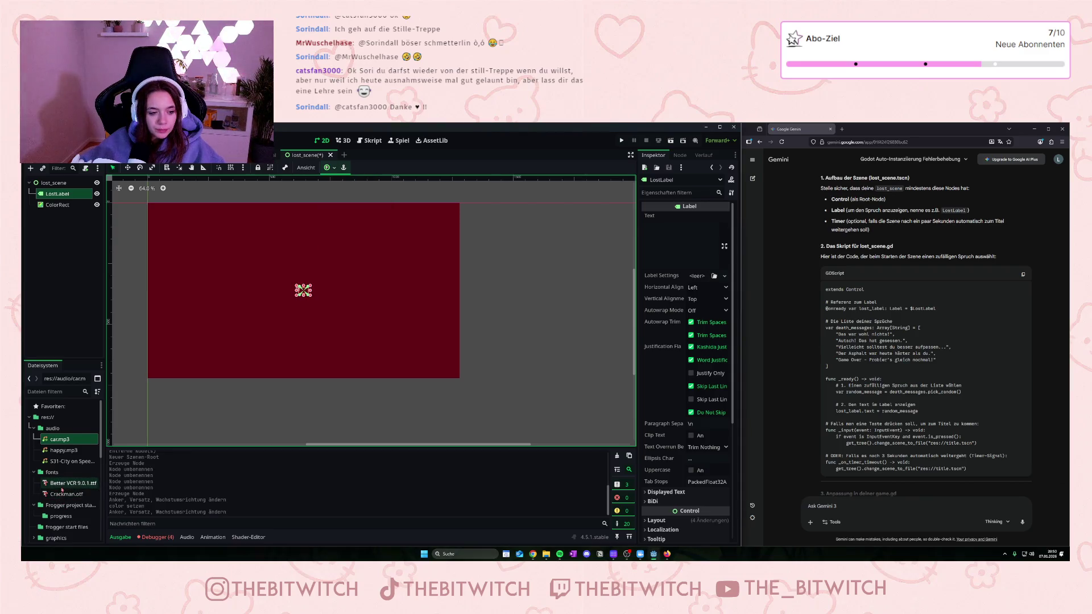
{"action": "mouse_move", "coordinate": [62, 487]}
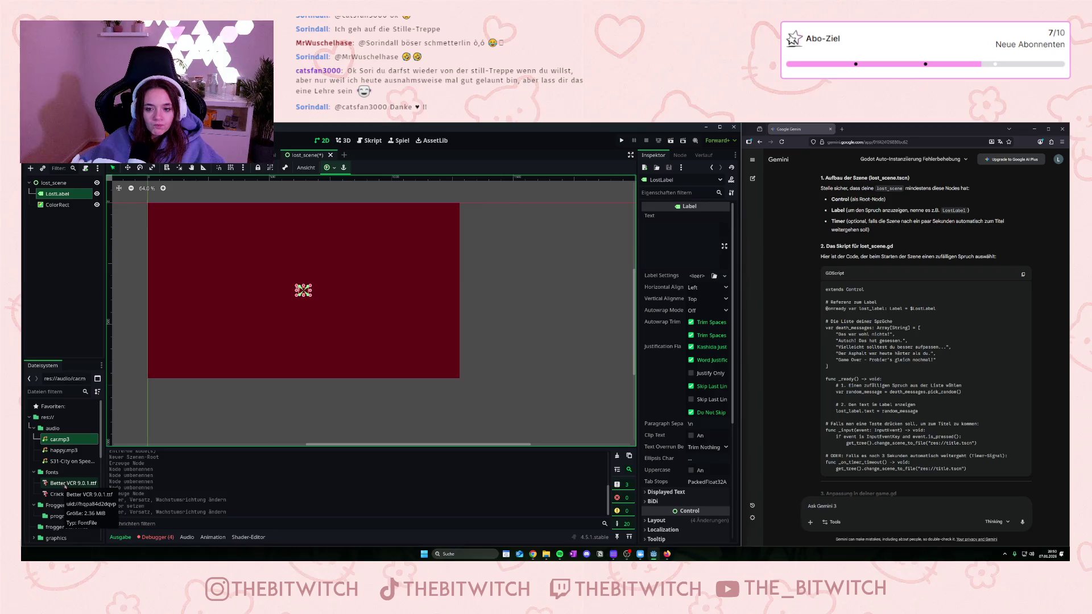
{"action": "scroll", "coordinate": [681, 259], "scroll_direction": "down", "scroll_amount": 5}
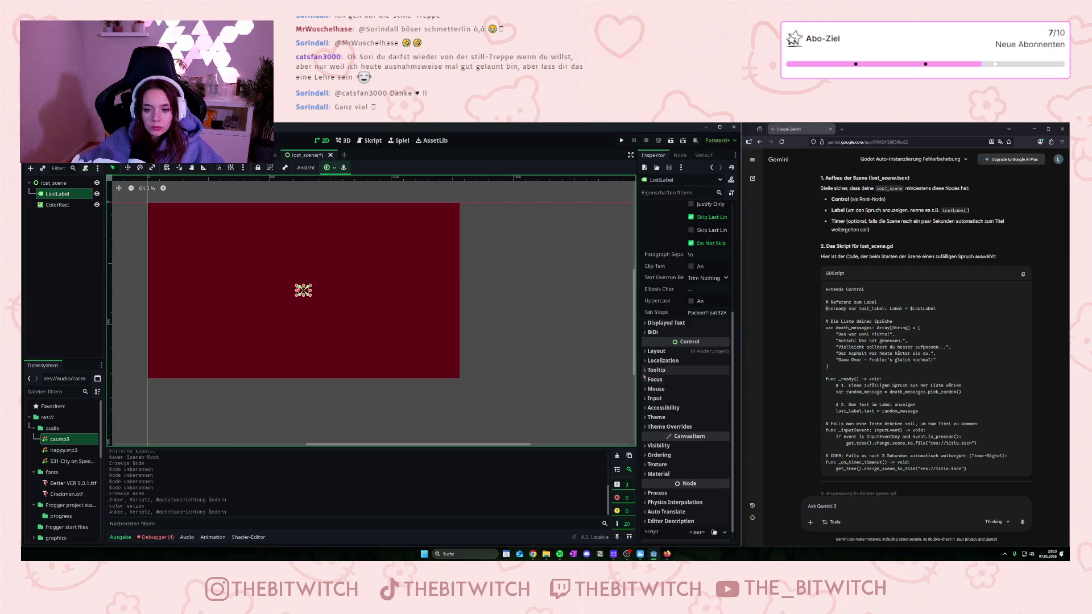
{"action": "left_click", "coordinate": [647, 427]}
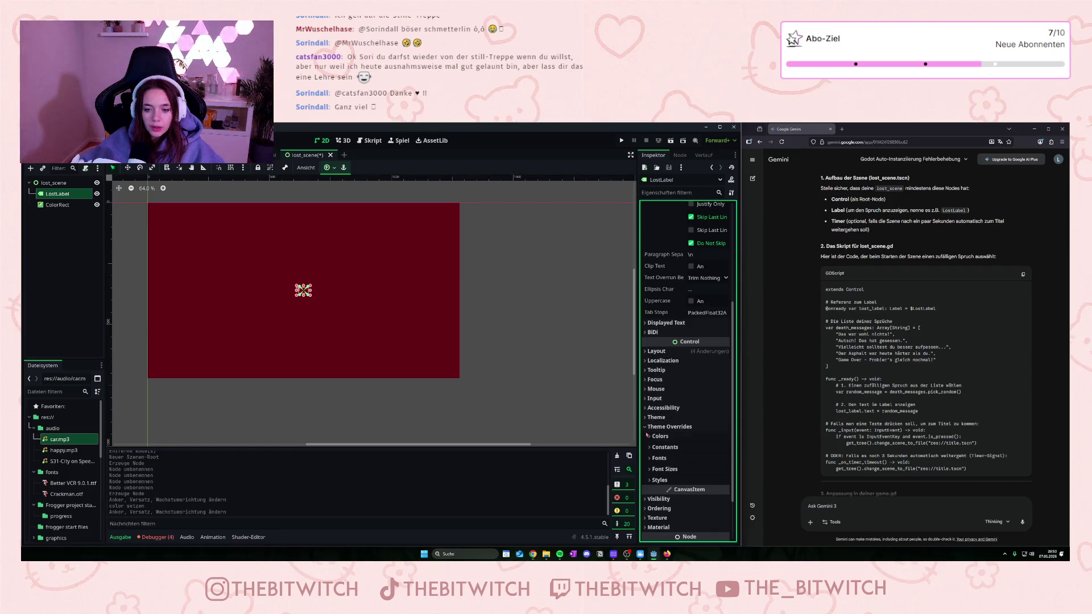
{"action": "left_click", "coordinate": [655, 458]}
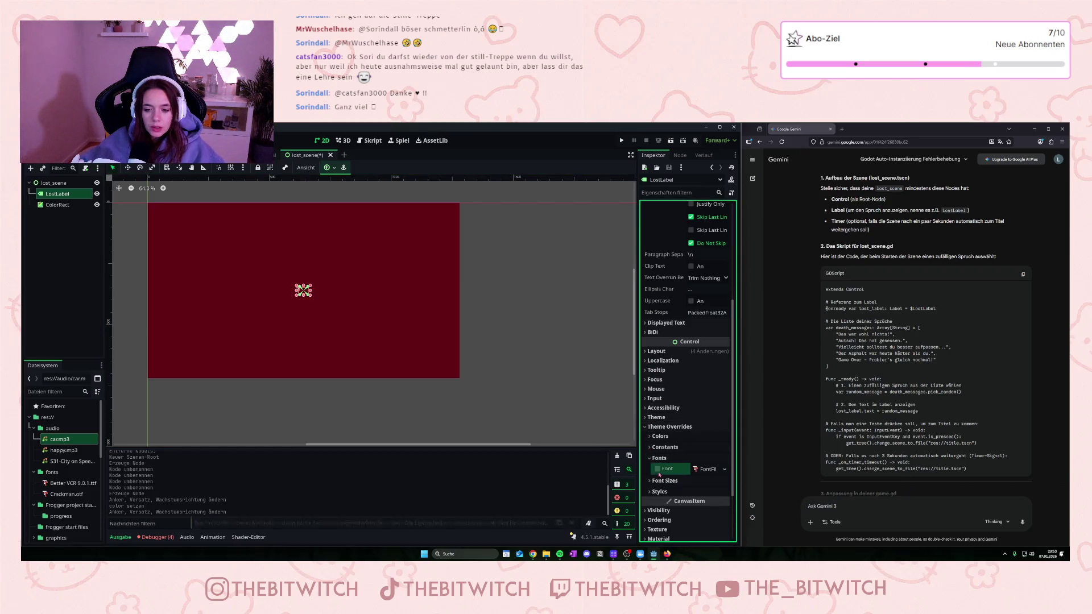
{"action": "left_click", "coordinate": [658, 470]}
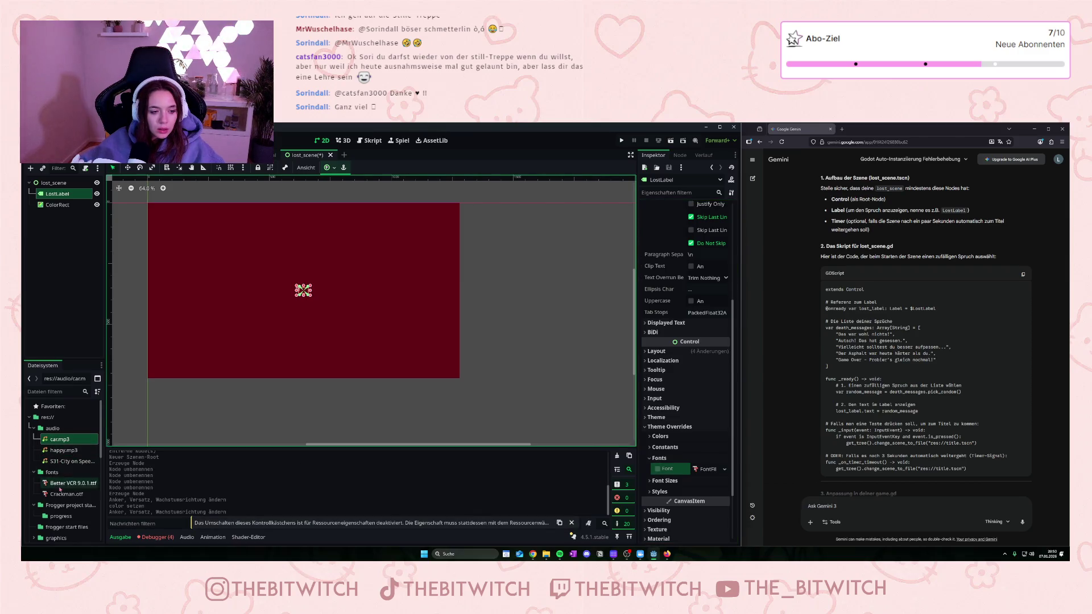
{"action": "left_click_drag", "start_coordinate": [60, 483], "coordinate": [701, 473]}
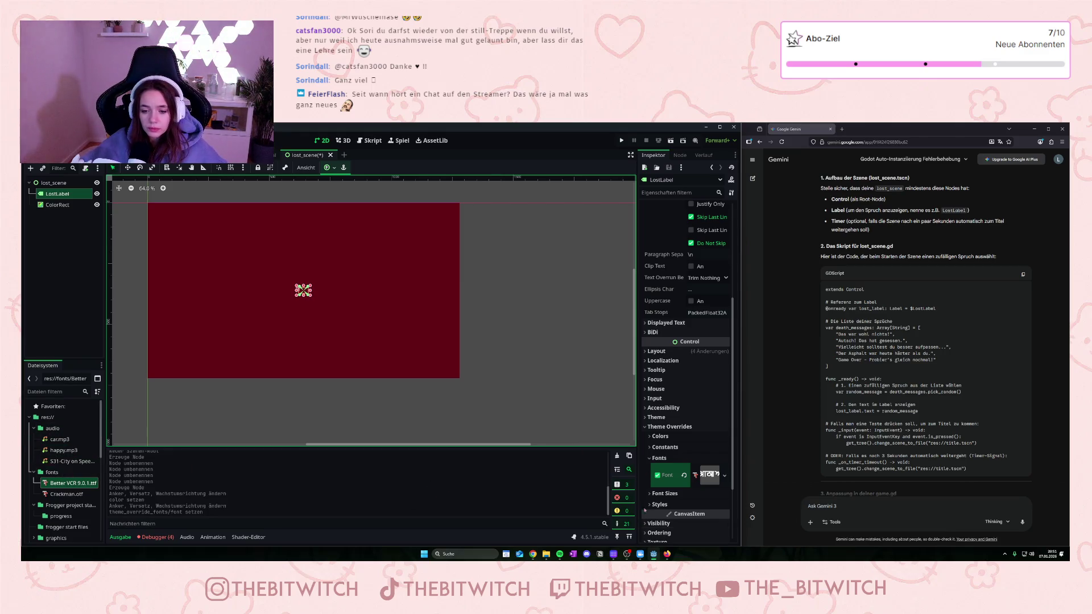
Step: Set LostLabel's font size override to 25 px and save the lost scene
{"action": "left_click", "coordinate": [665, 494]}
{"action": "double_click", "coordinate": [724, 503]}
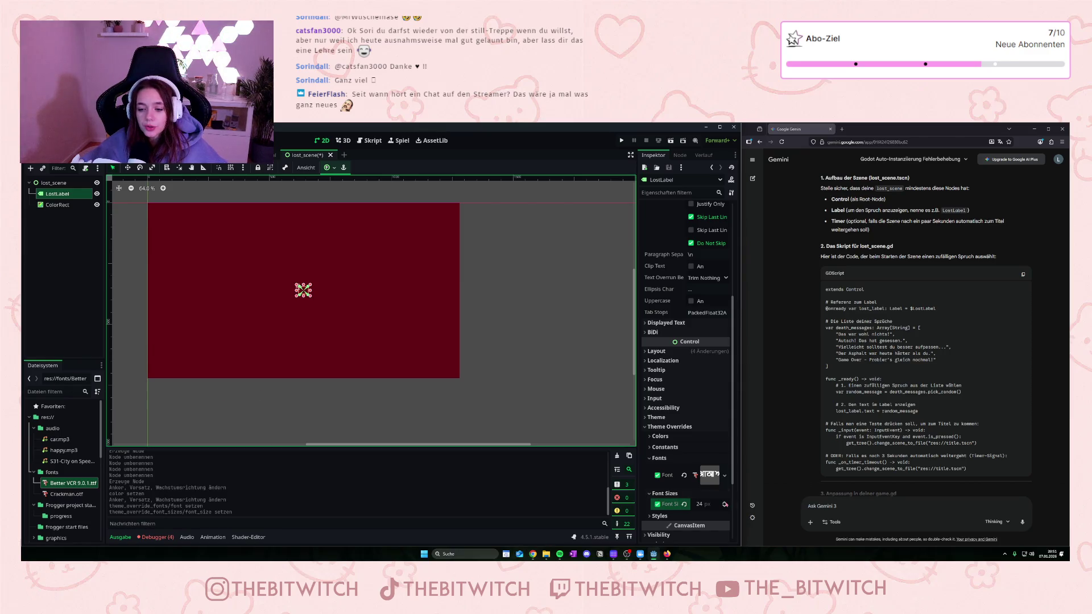
{"action": "left_click", "coordinate": [723, 501]}
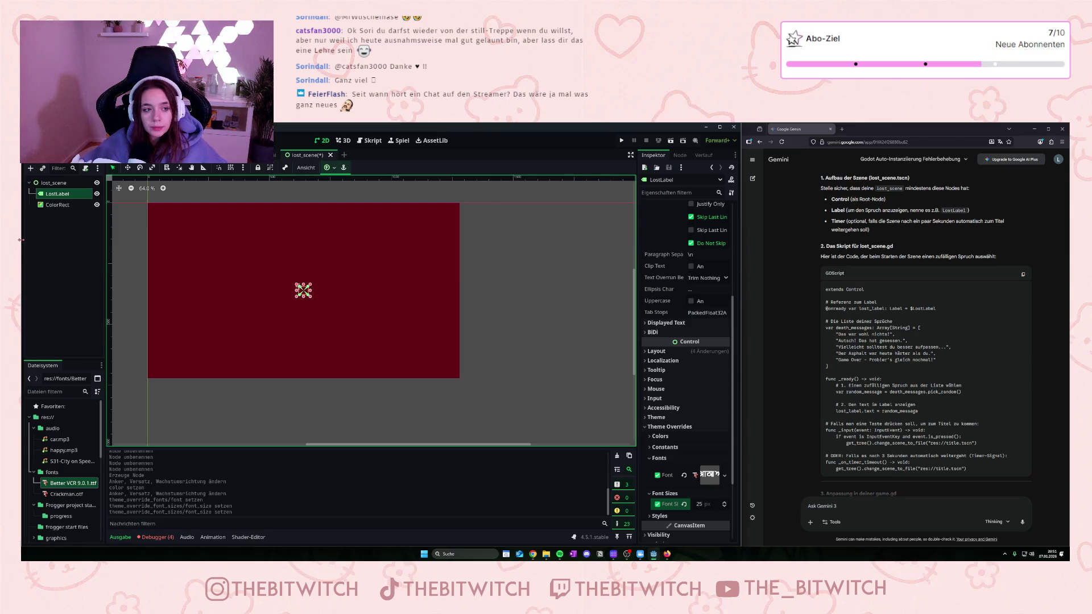
{"action": "left_click", "coordinate": [305, 249]}
{"action": "key", "text": "ctrl+s"}
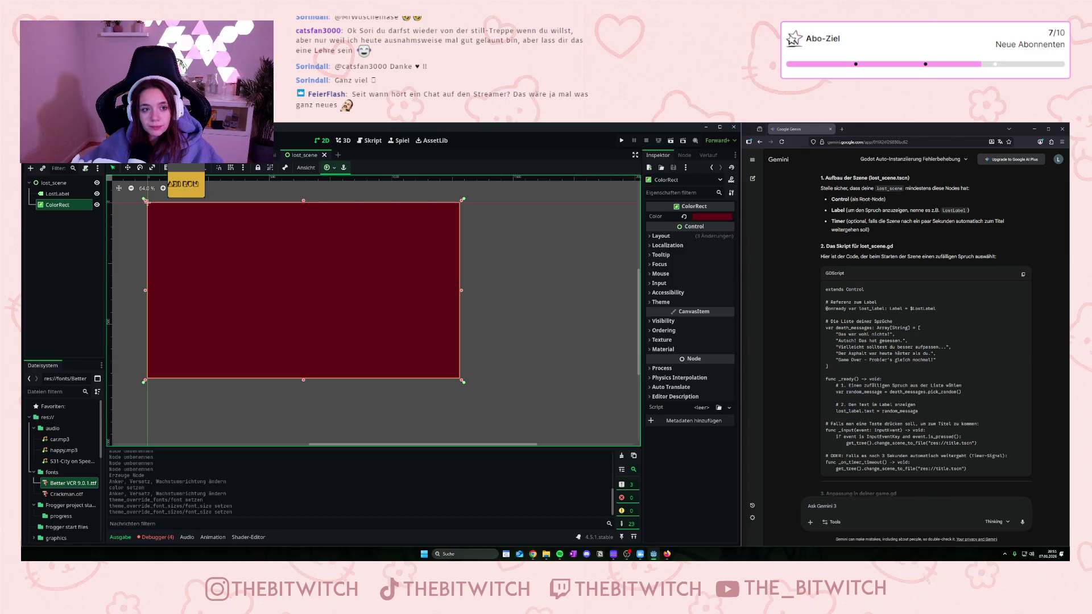
{"action": "right_click", "coordinate": [84, 184]}
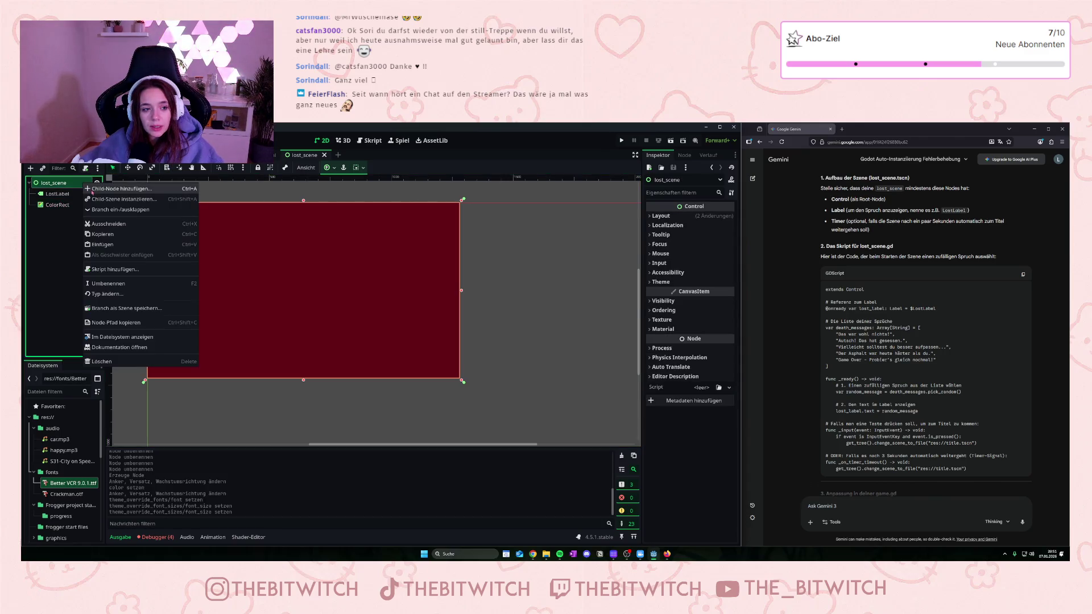
{"action": "left_click", "coordinate": [116, 269]}
{"action": "left_click", "coordinate": [509, 402]}
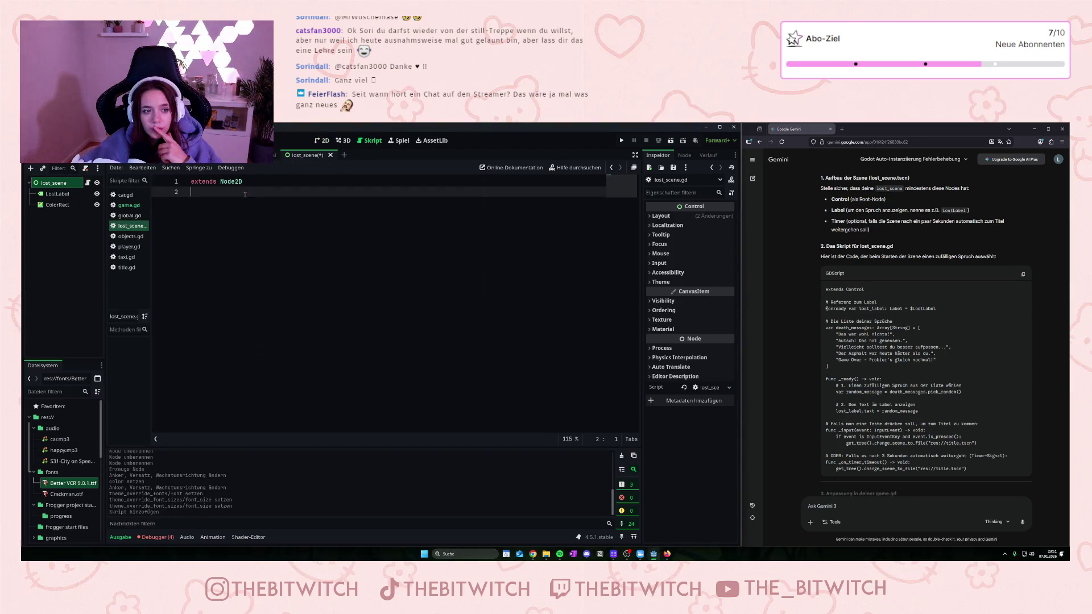
{"action": "left_click", "coordinate": [232, 182]}
{"action": "double_click", "coordinate": [238, 181]}
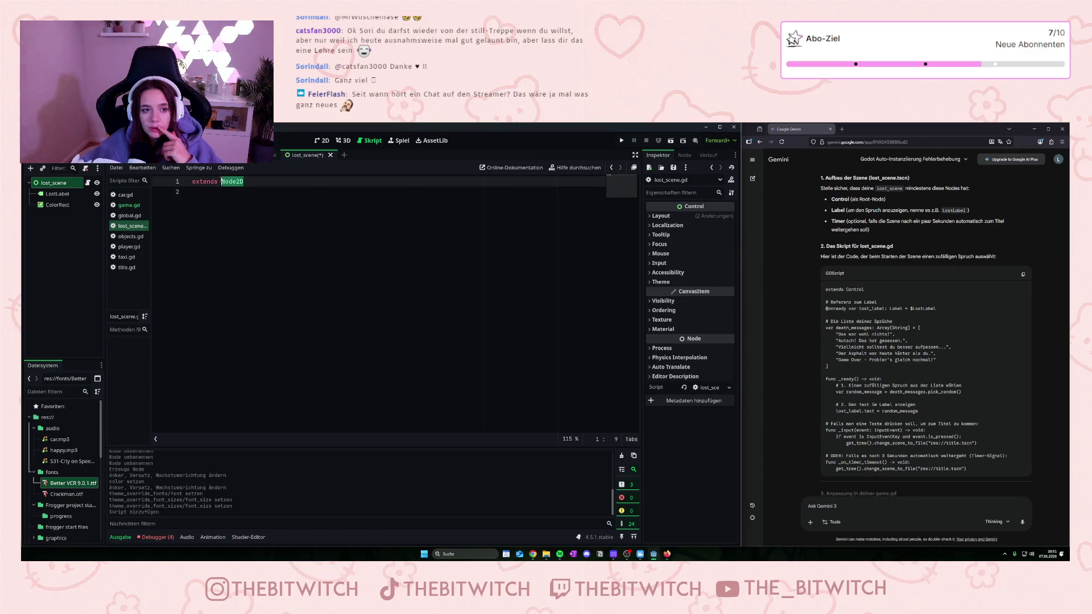
{"action": "type", "text": "Control"}
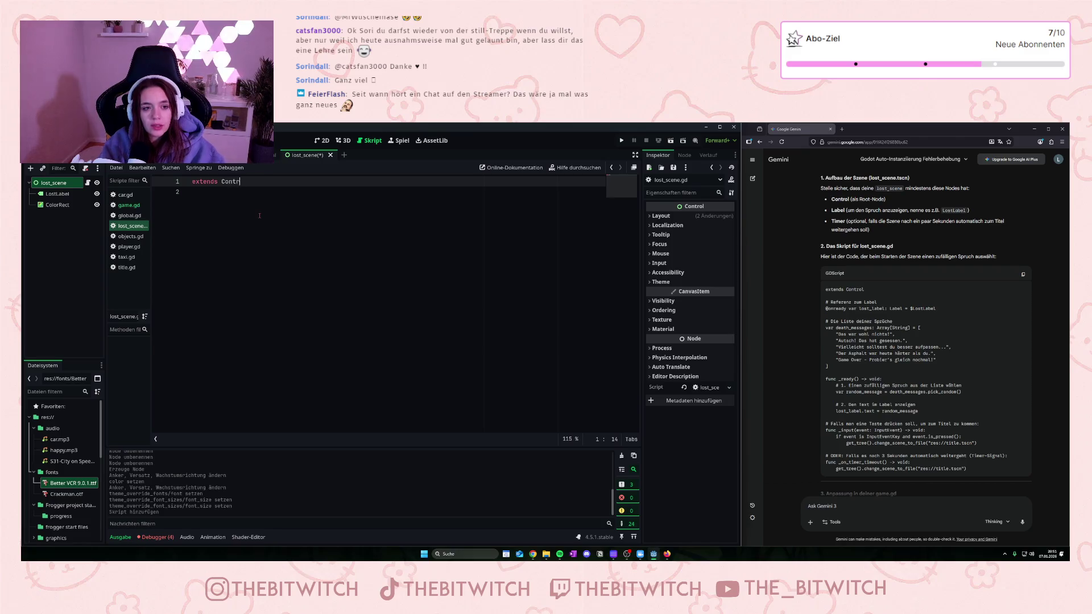
{"action": "key", "text": "Return"}
{"action": "key", "text": "Return"}
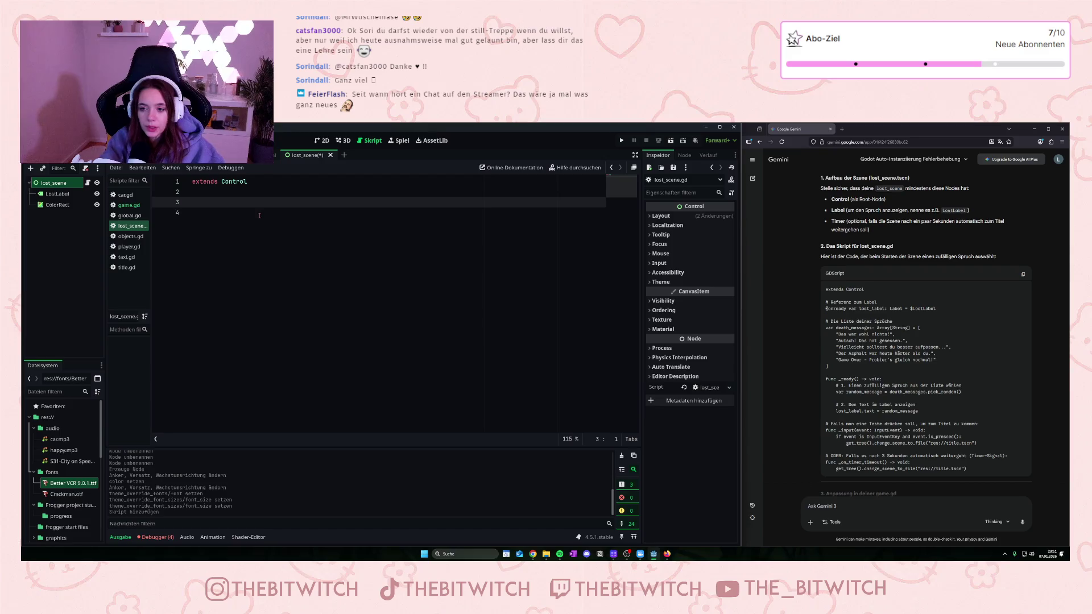
{"action": "type", "text": "@onready c"}
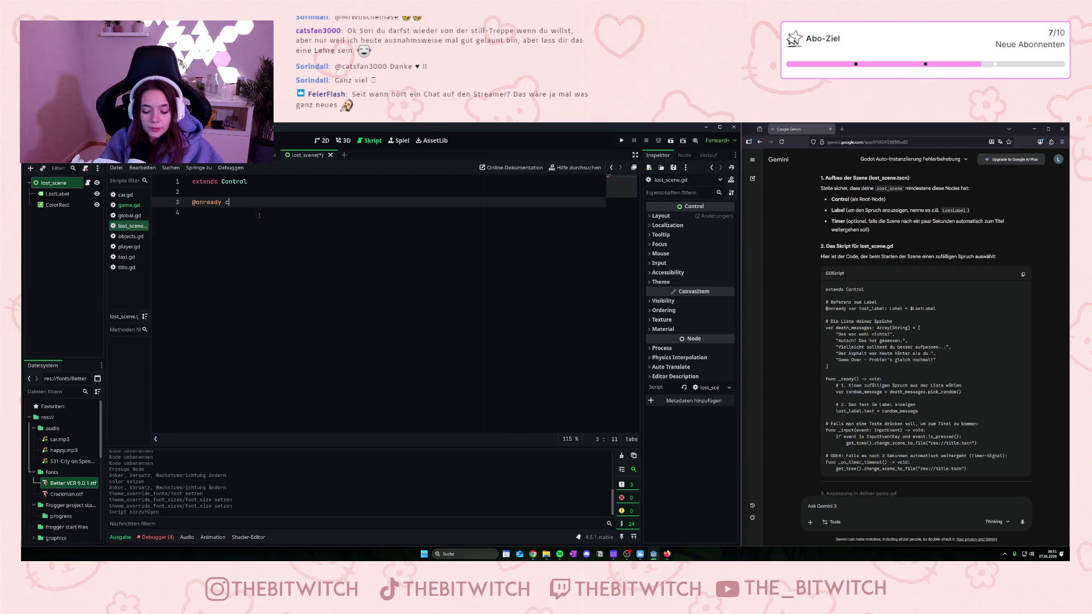
{"action": "key", "text": "BackSpace"}
{"action": "type", "text": "var lost"}
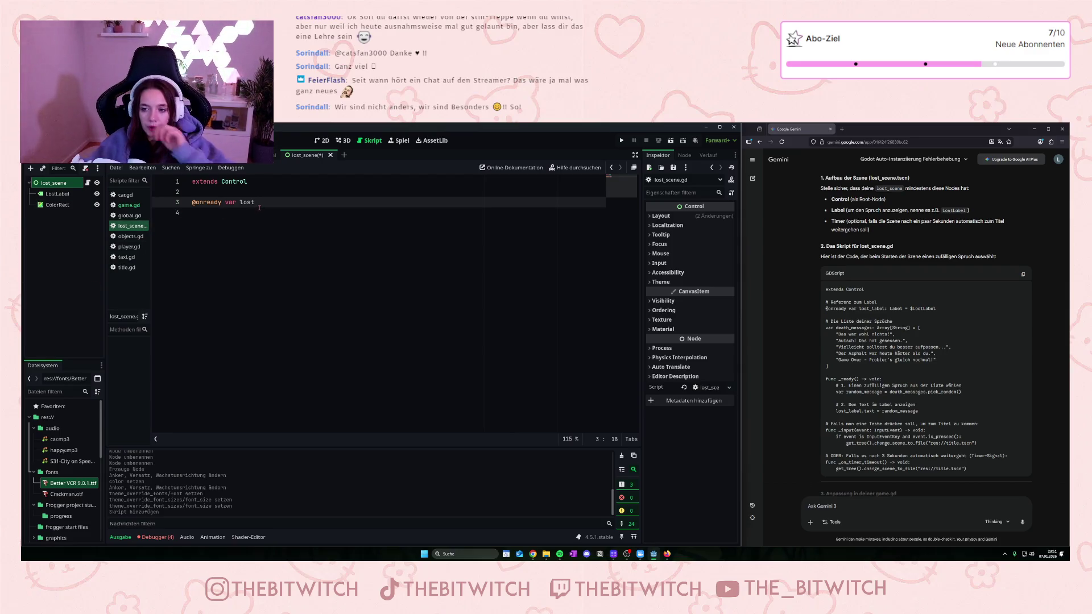
{"action": "type", "text": "label:"}
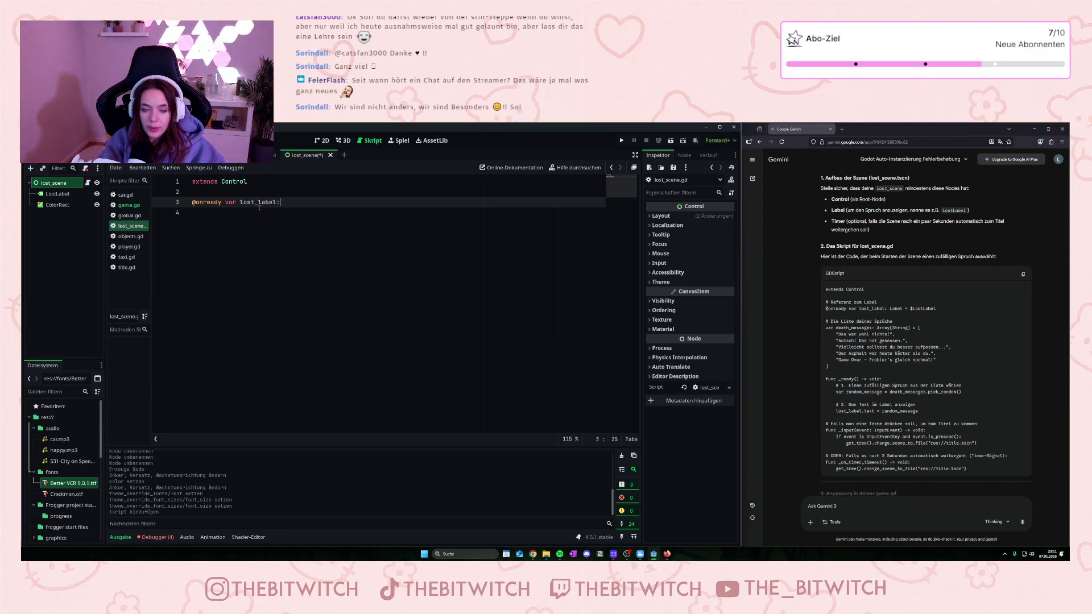
{"action": "type", "text": " Label"}
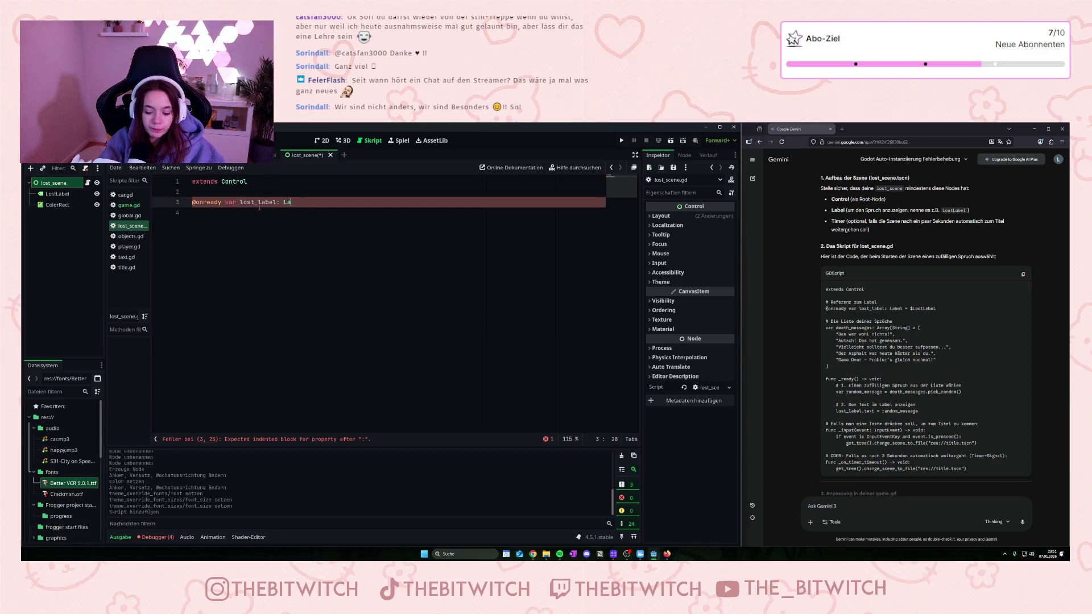
{"action": "type", "text": " = "}
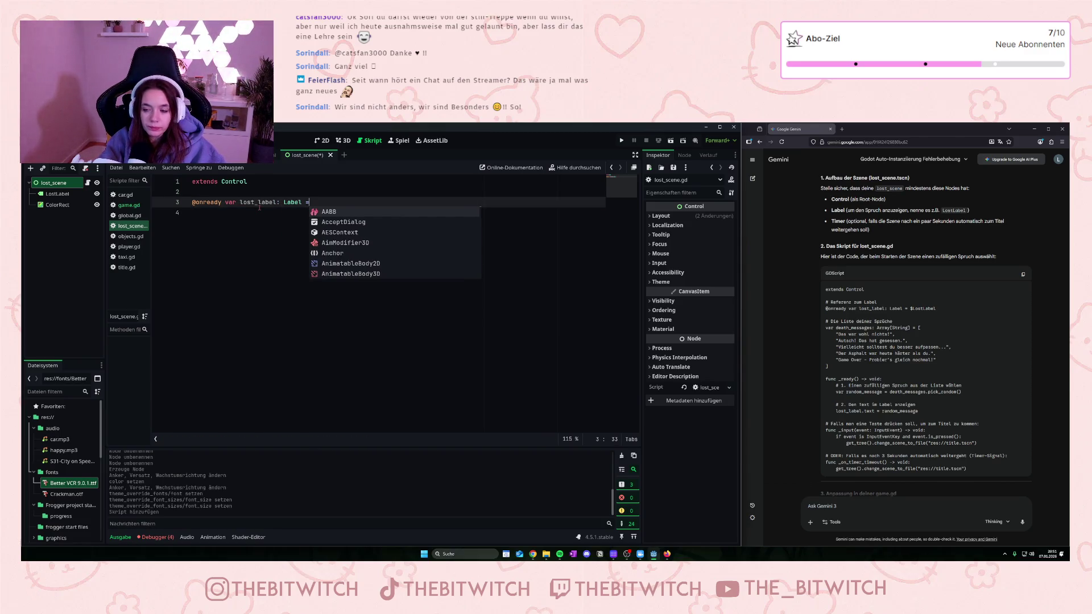
{"action": "type", "text": "$L"}
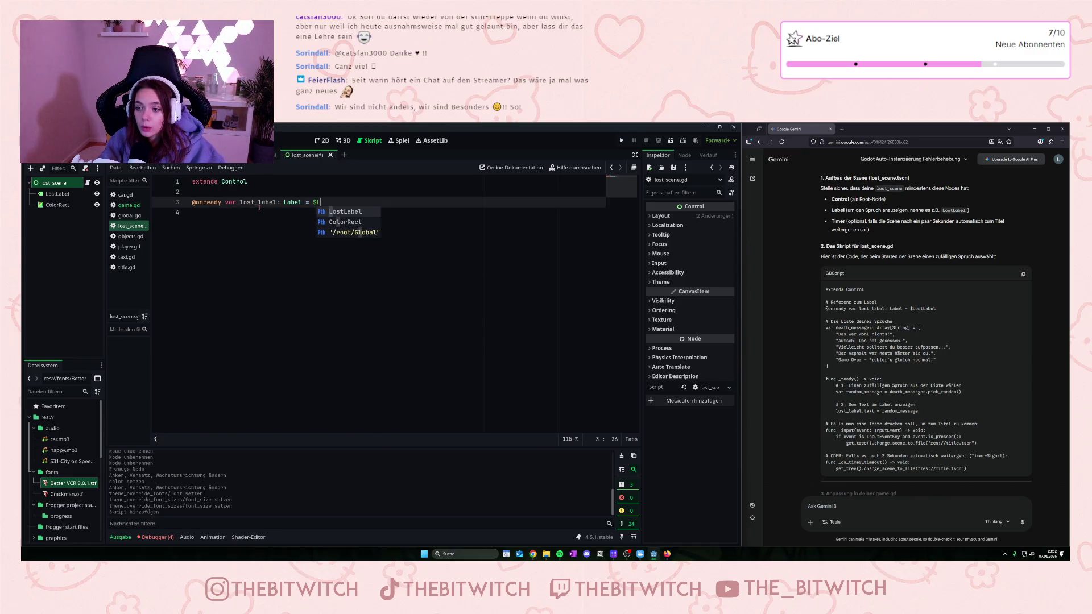
{"action": "type", "text": "ostLabel"}
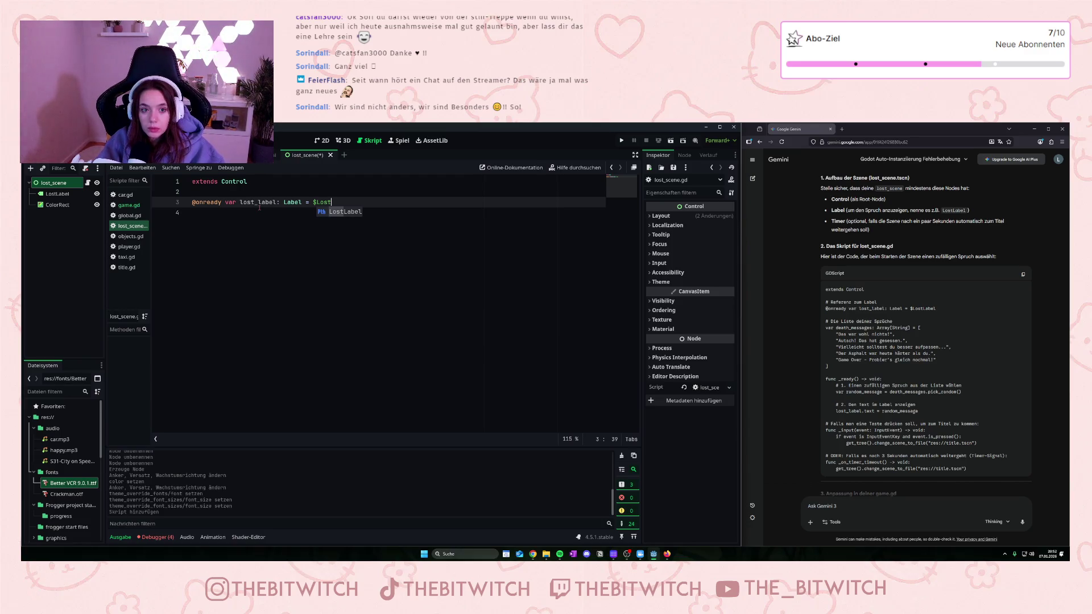
{"action": "key", "text": "Return"}
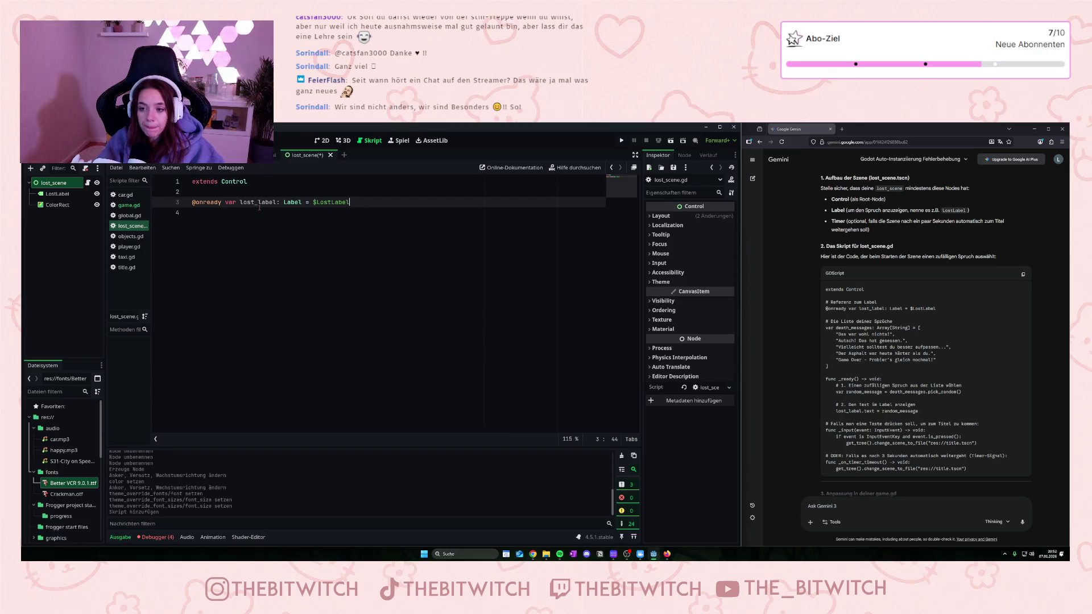
{"action": "key", "text": "Return"}
{"action": "key", "text": "Return"}
Step: Declare var lost_messages: Array[String] = [ in lost_scene.gd, with the brackets split onto separate lines
{"action": "type", "text": "var "}
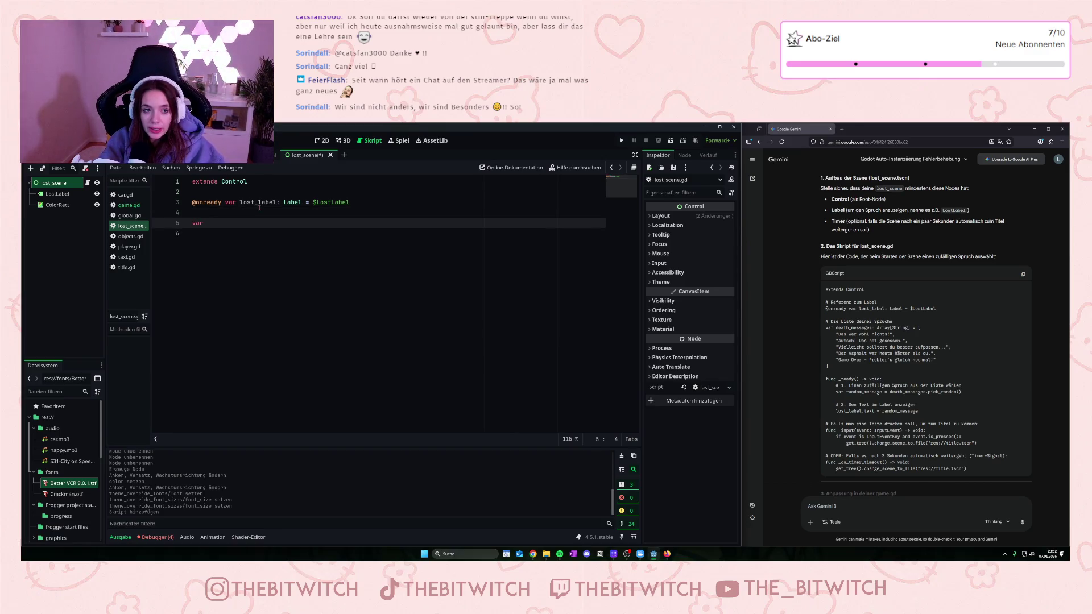
{"action": "type", "text": "lost"}
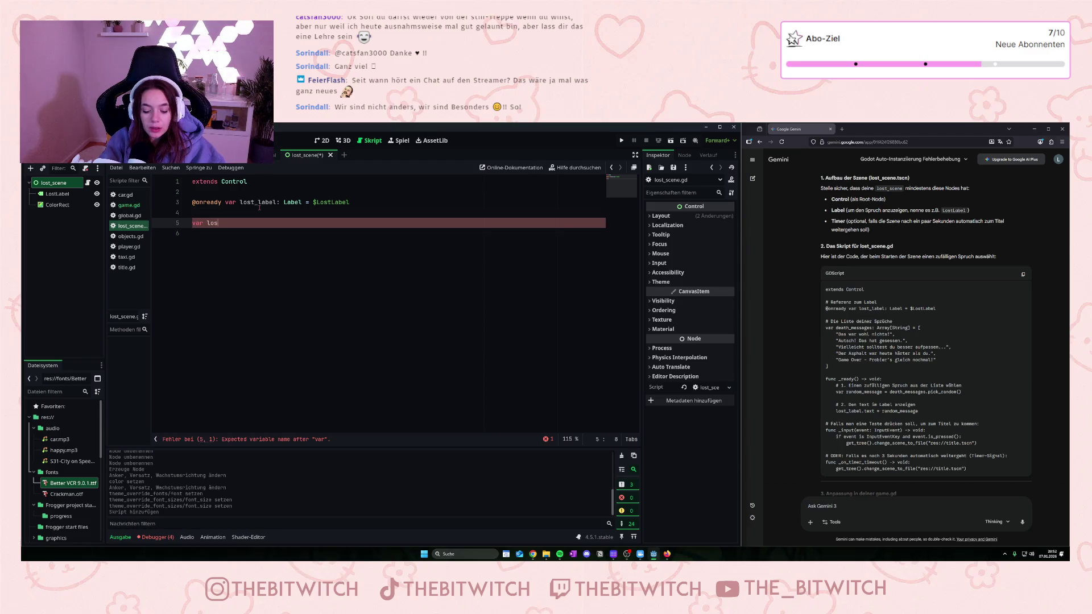
{"action": "type", "text": "_messa"}
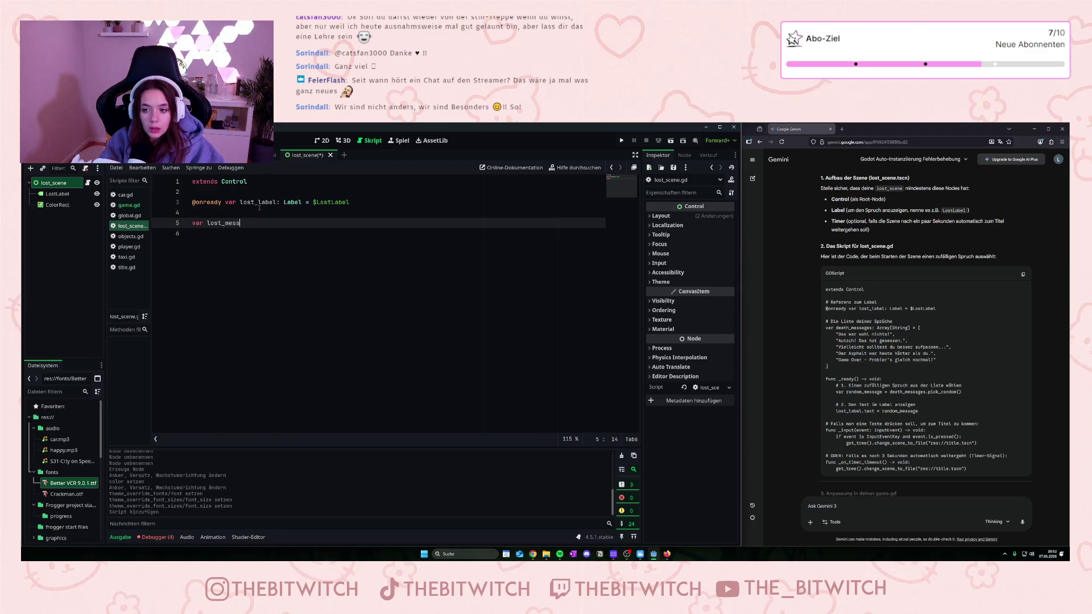
{"action": "type", "text": "ges:"}
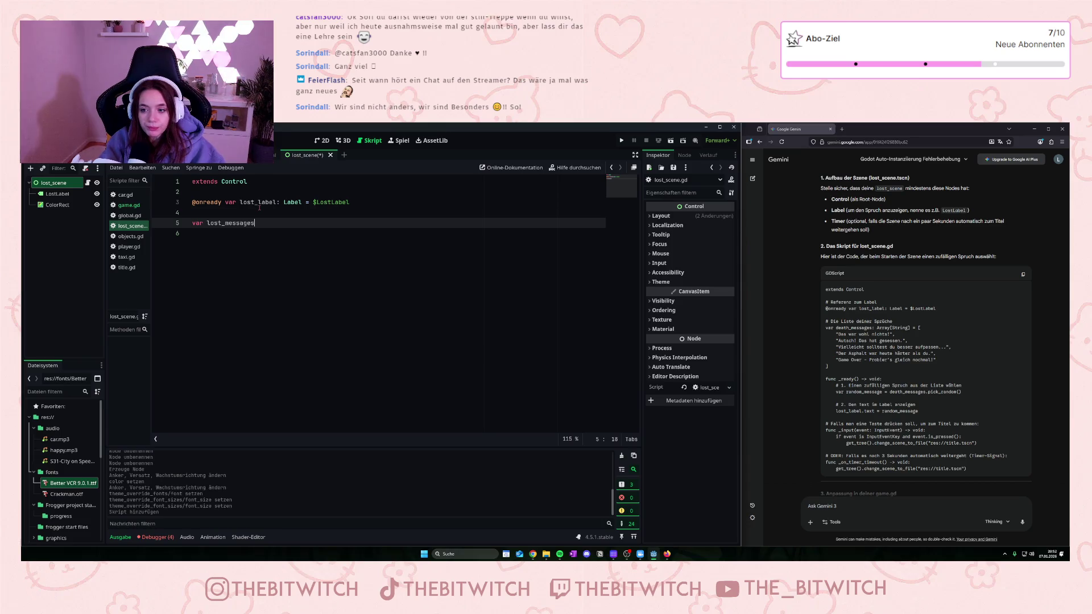
{"action": "type", "text": " Arr"}
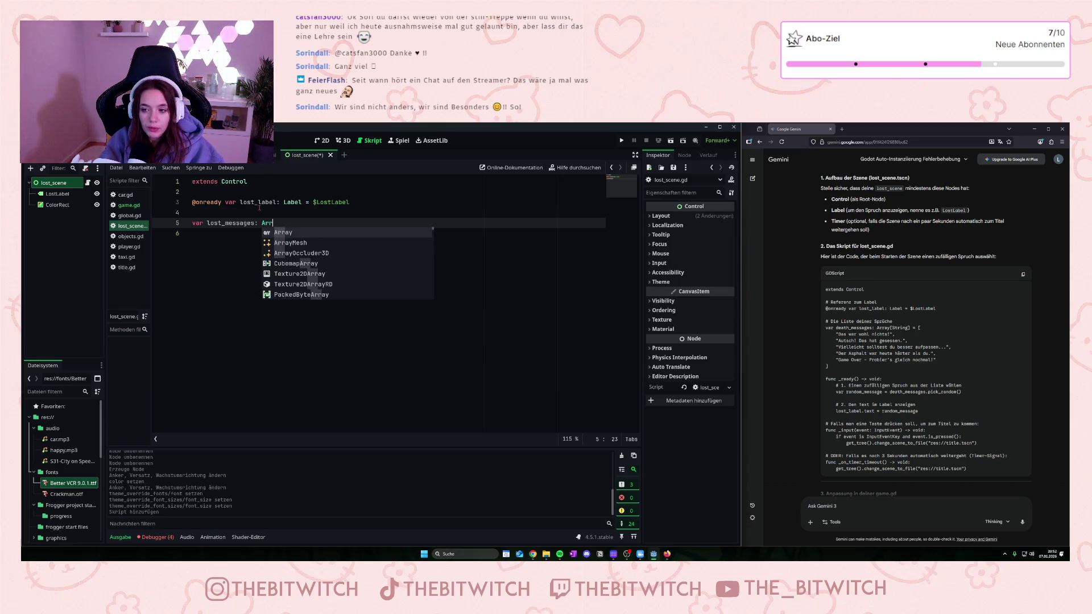
{"action": "type", "text": "ay"}
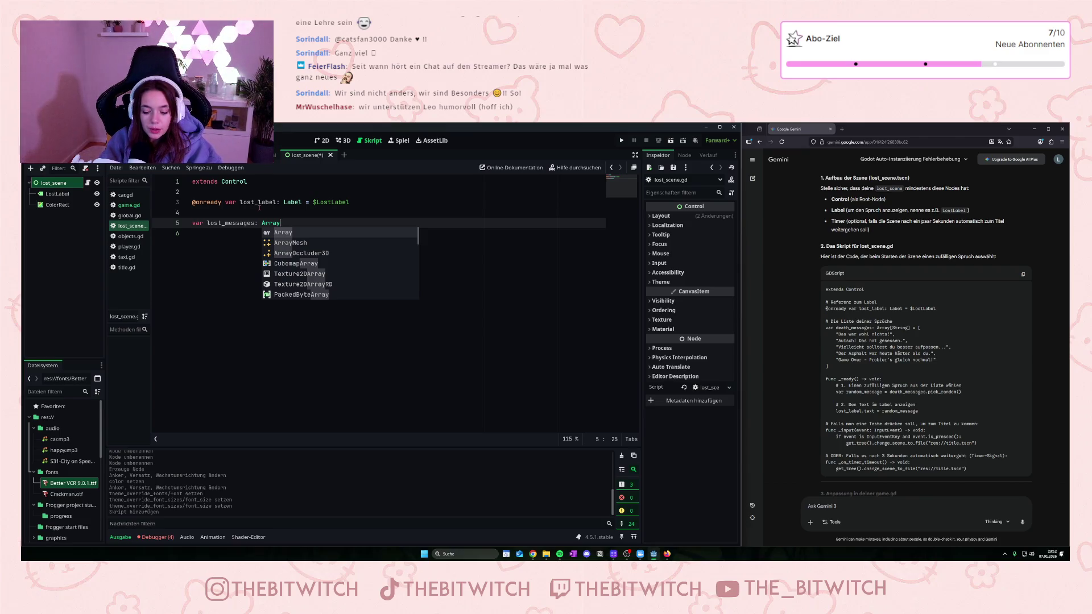
{"action": "type", "text": "["}
{"action": "type", "text": "String]"}
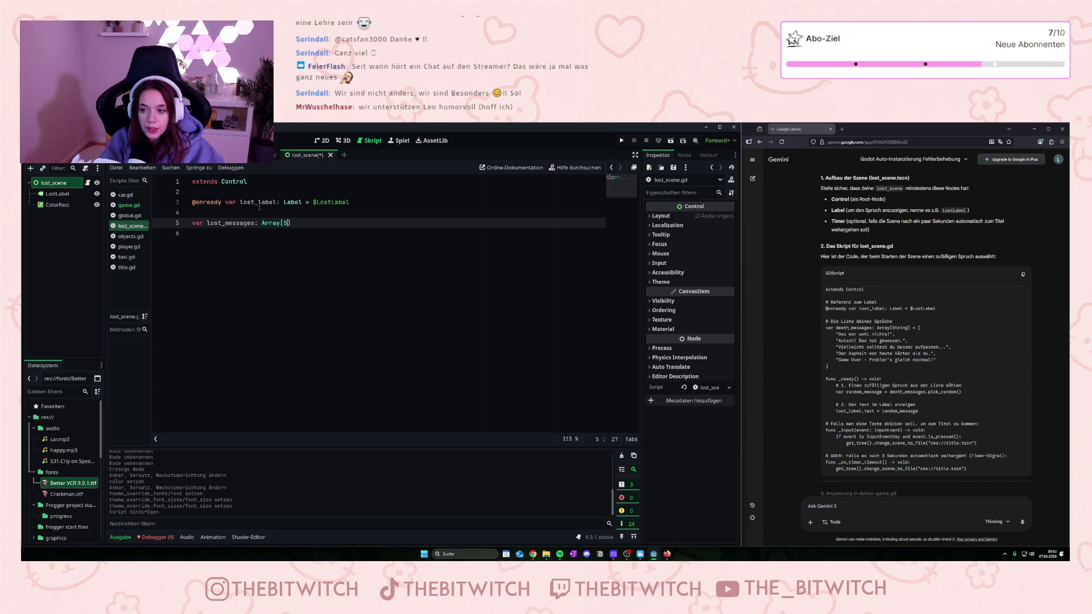
{"action": "type", "text": " = "}
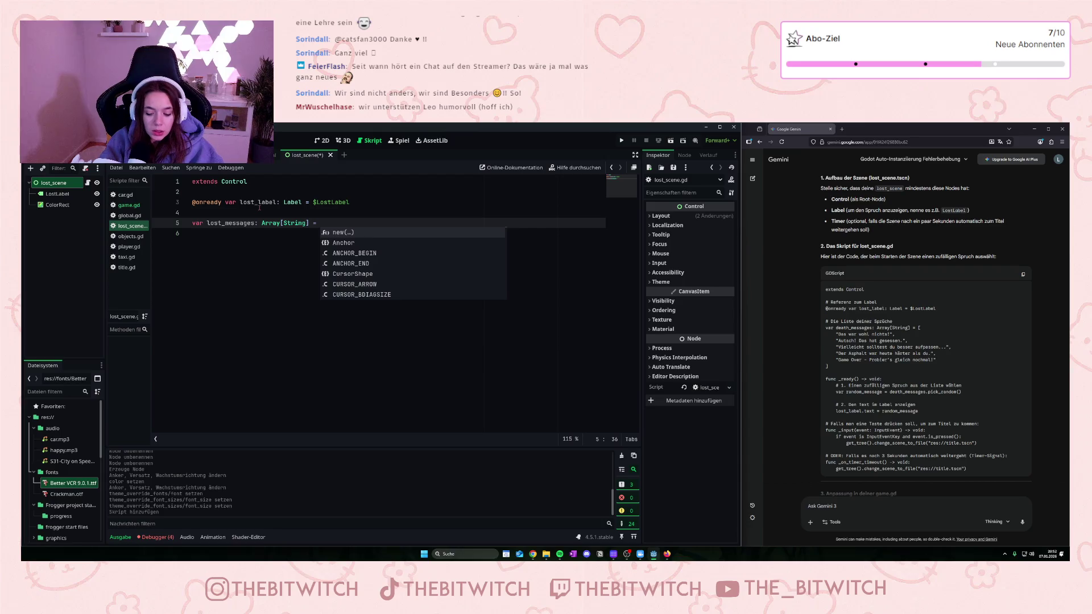
{"action": "type", "text": "["}
{"action": "key", "text": "Return"}
{"action": "key", "text": "Return"}
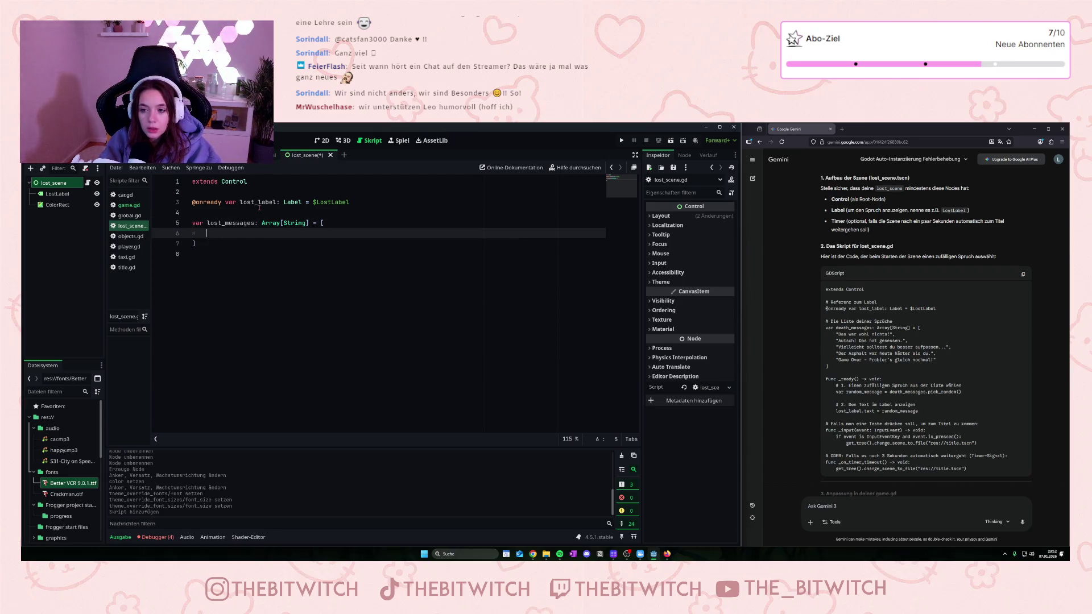
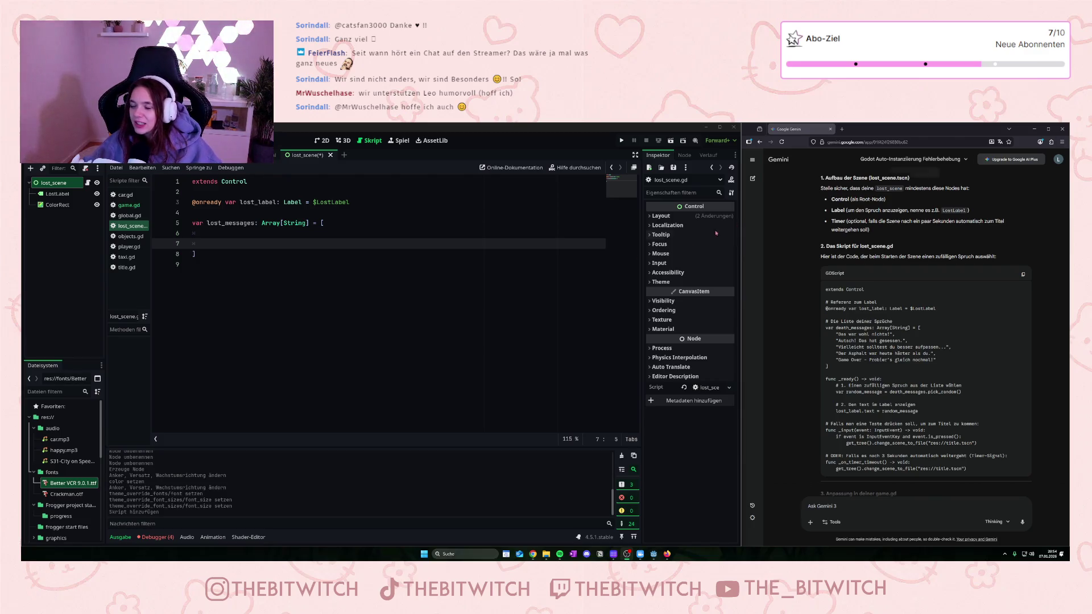
Step: Type the first two messages: 'das taxi hat dich genommen statt du das taxi' and 'Du wurdest vom Taxi massiert'
{"action": "left_click", "coordinate": [265, 234]}
{"action": "type", "text": "das taxi hat dich genommen statt du das taxi"}
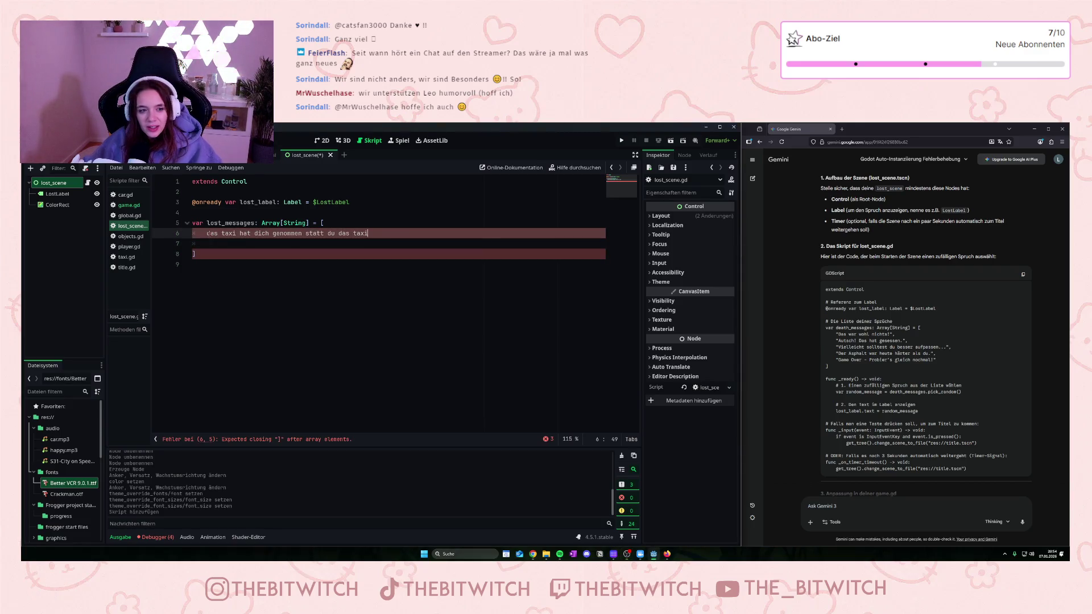
{"action": "type", "text": "\""}
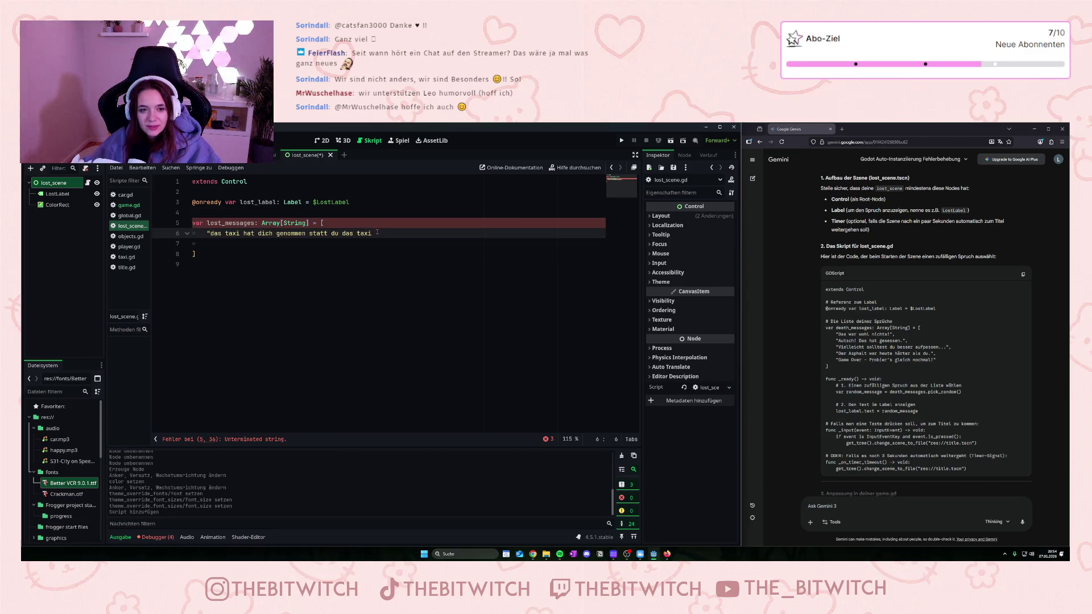
{"action": "left_click", "coordinate": [207, 243]}
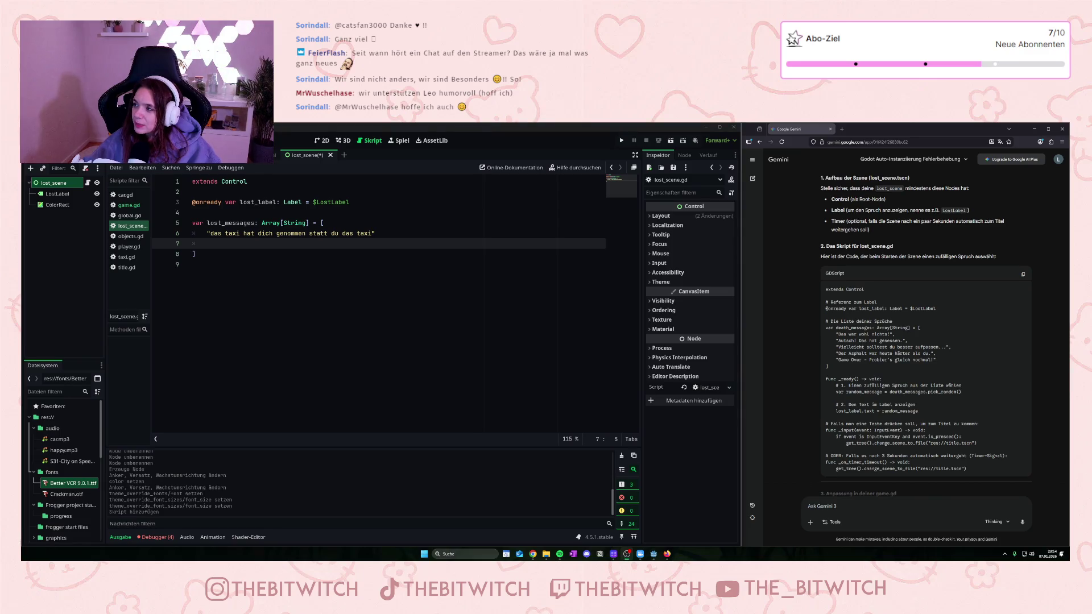
{"action": "left_click", "coordinate": [238, 246]}
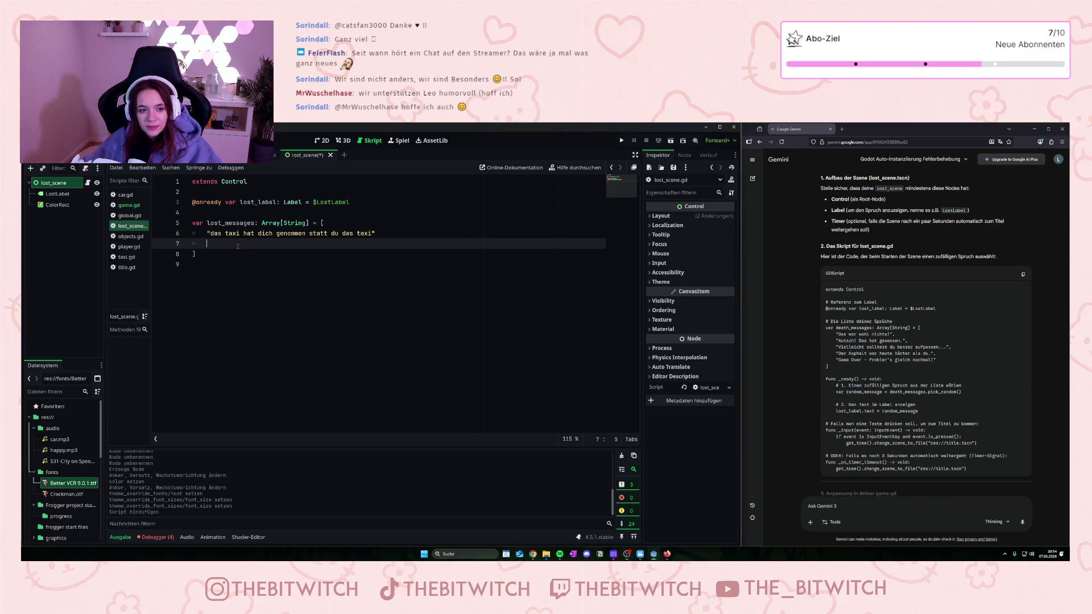
{"action": "type", "text": "dur wurdest vom Taxi massiert"}
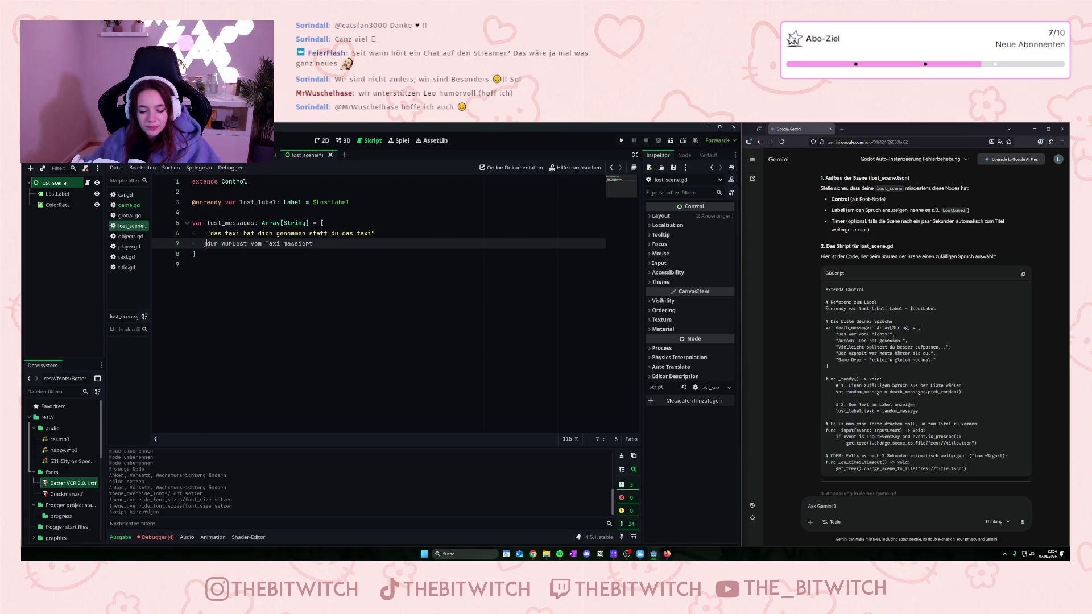
{"action": "type", "text": "\""}
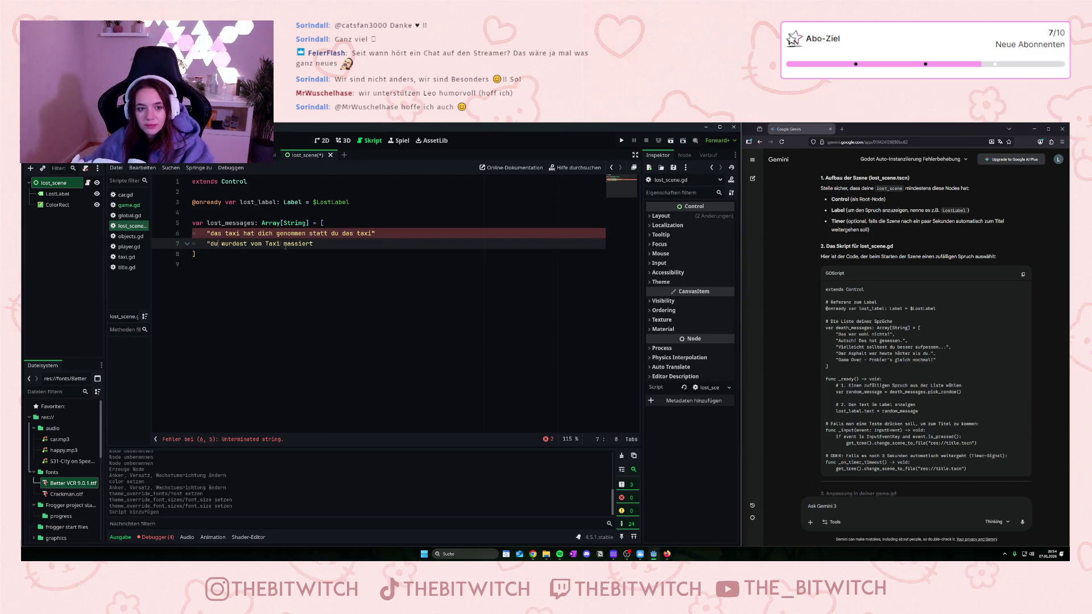
{"action": "type", "text": "\""}
{"action": "left_click", "coordinate": [211, 243]}
{"action": "key", "text": "Delete"}
{"action": "type", "text": "D"}
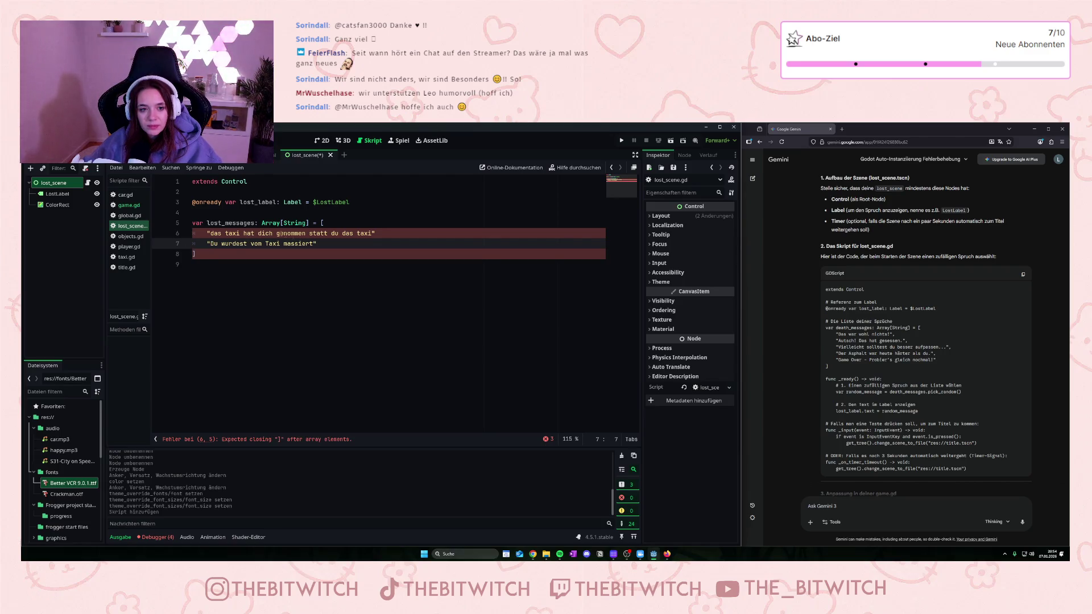
Step: Add commas, a third 'Asphalt' message, and the fourth 'Vielleicht solltest du besser aufpassen...'
{"action": "left_click", "coordinate": [211, 233]}
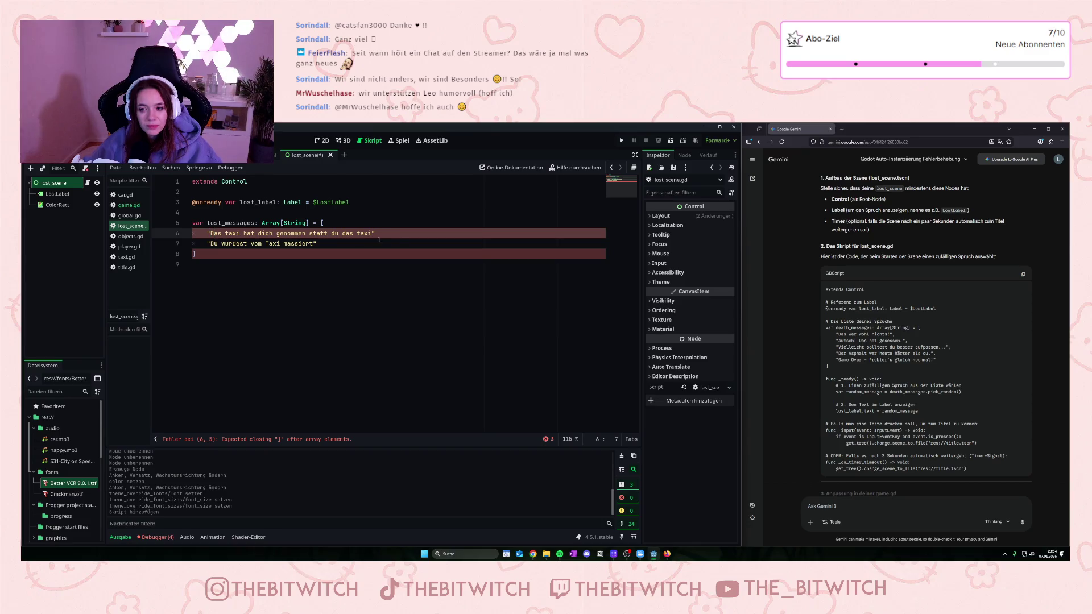
{"action": "type", "text": ","}
{"action": "left_click", "coordinate": [332, 247]}
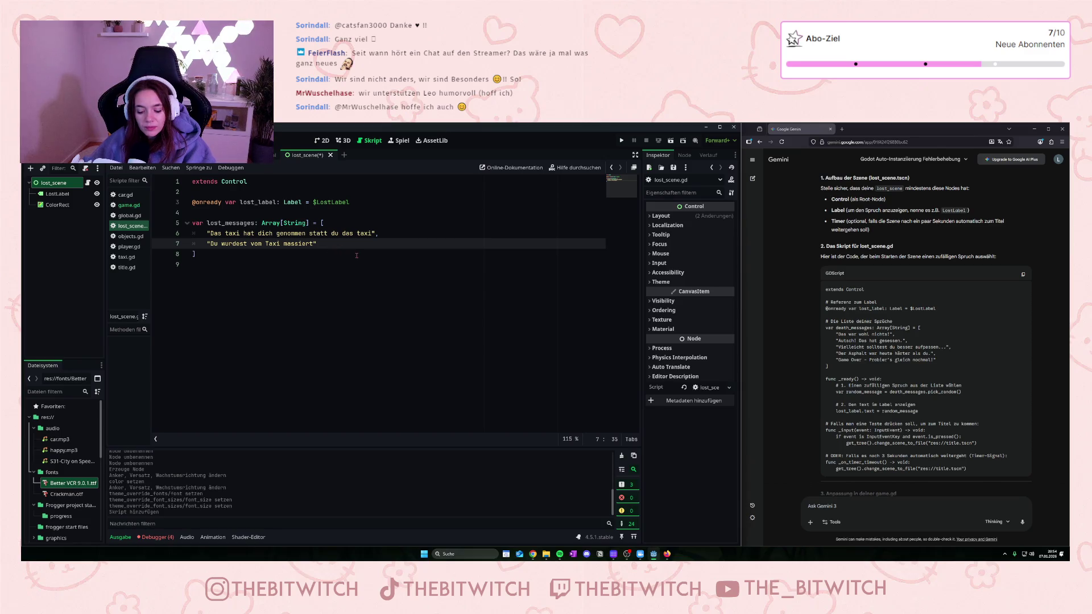
{"action": "type", "text": ","}
{"action": "key", "text": "Return"}
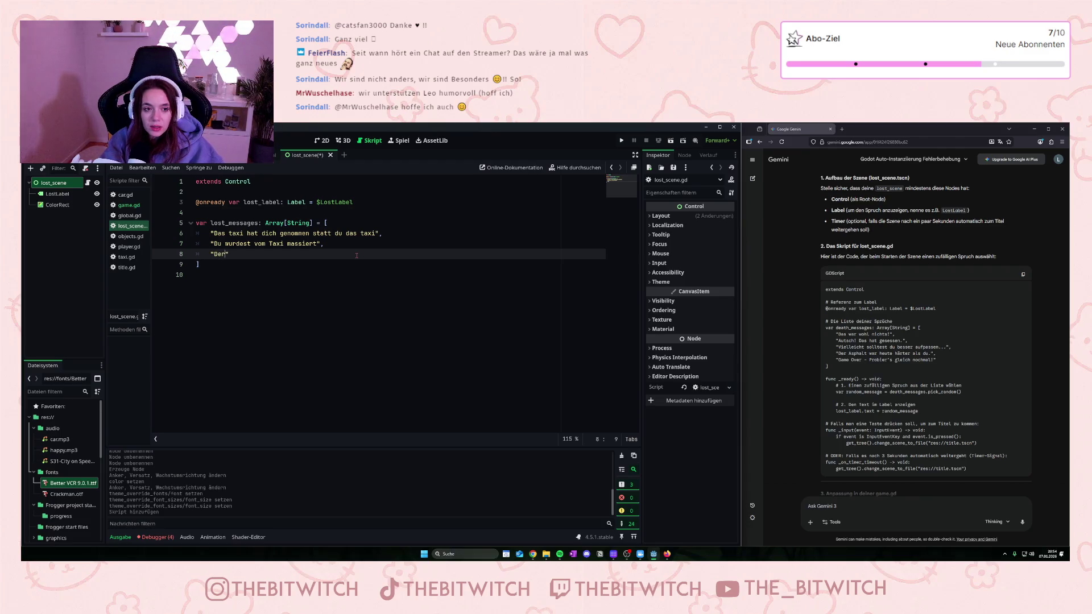
{"action": "type", "text": "Asphalt war heute här"}
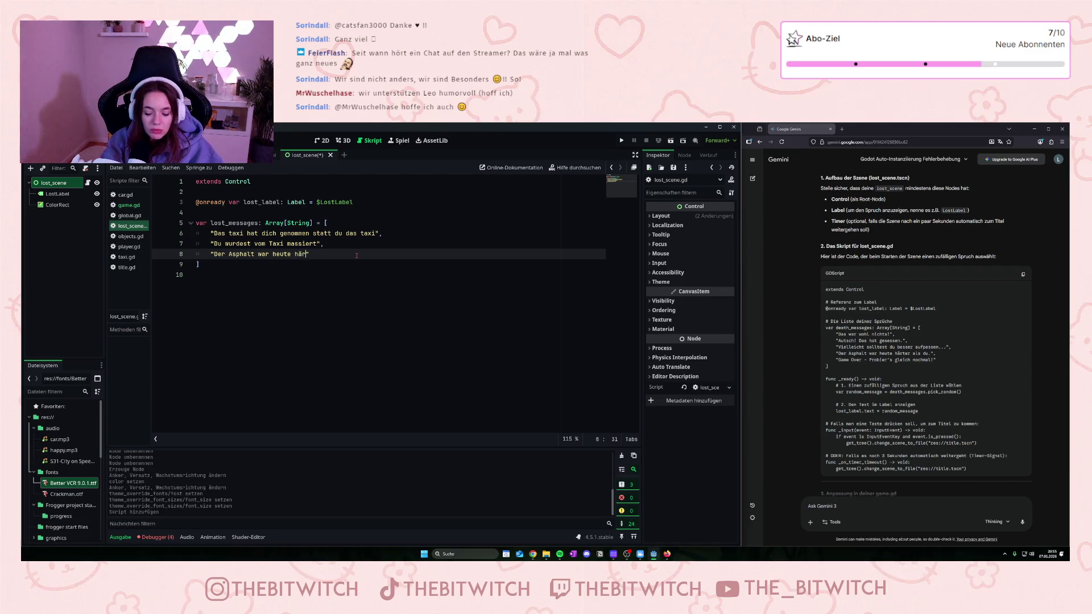
{"action": "type", "text": "als du"}
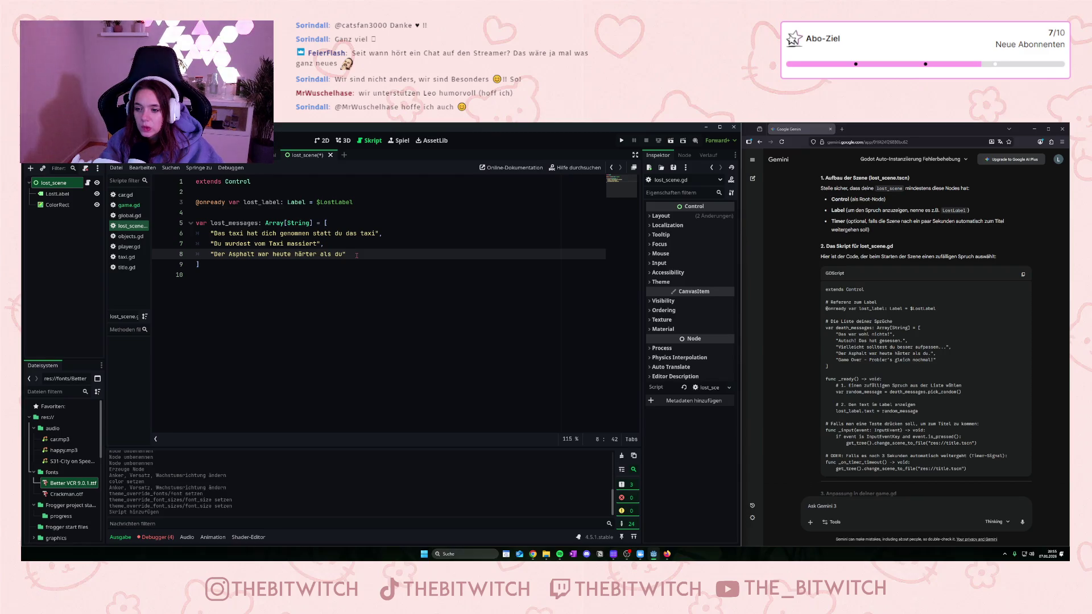
{"action": "key", "text": "Return"}
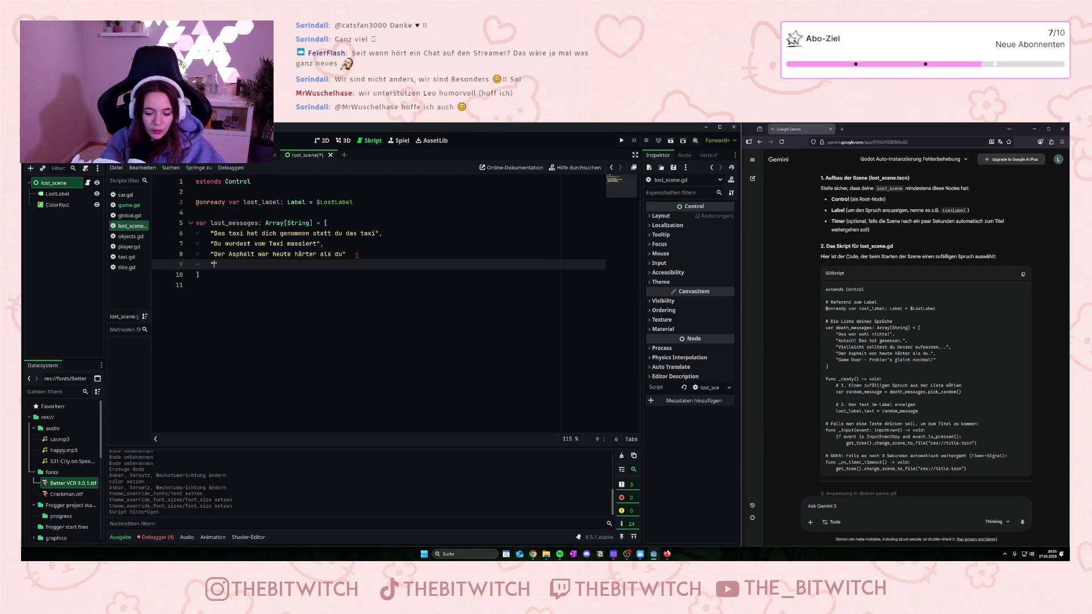
{"action": "type", "text": "Vielleicht sollte"}
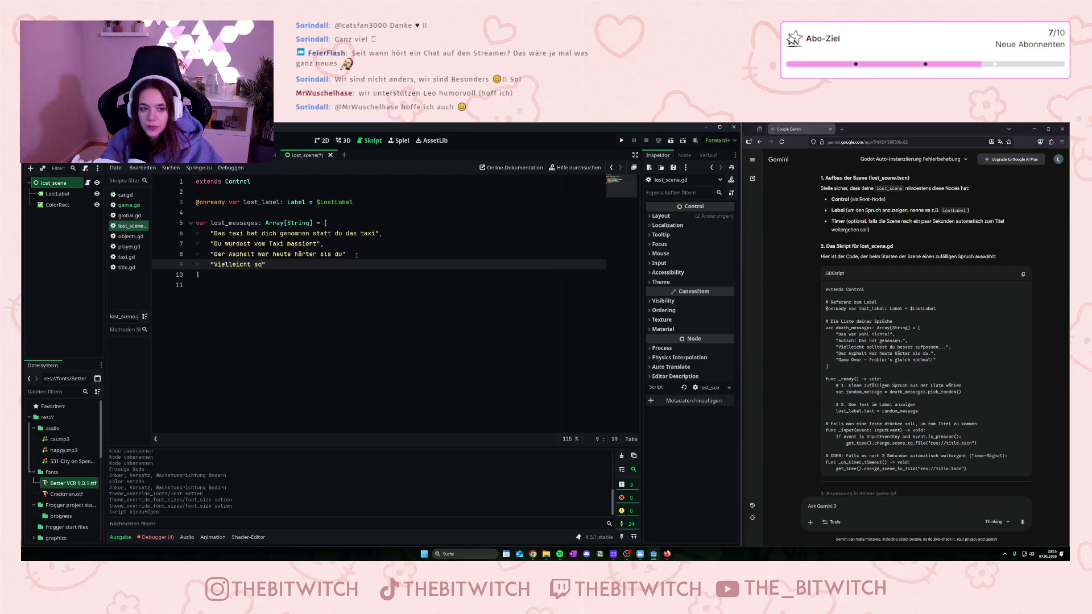
{"action": "type", "text": "st du besser a"}
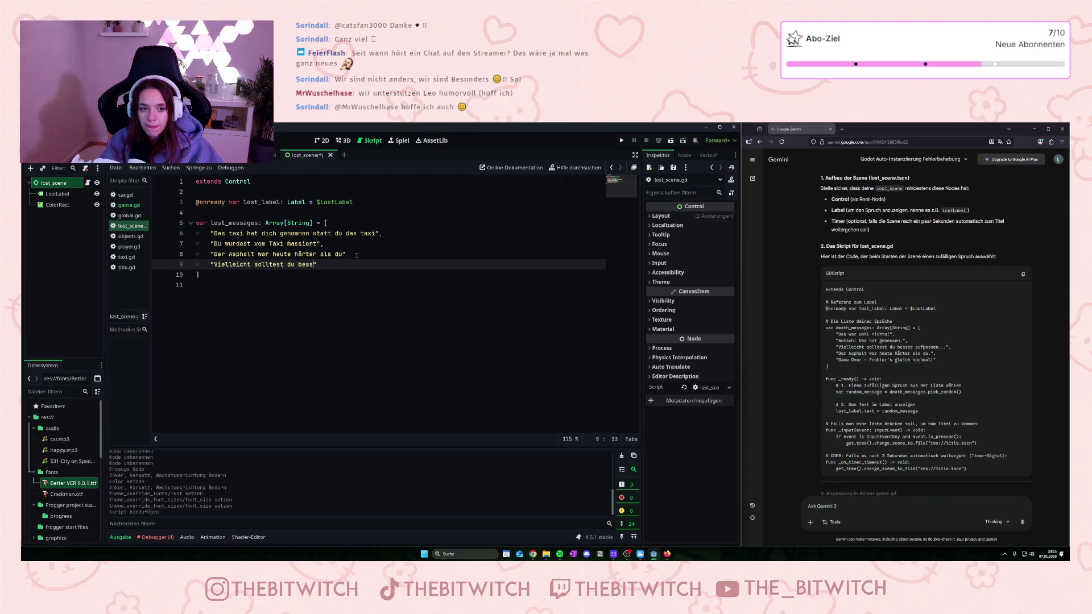
{"action": "type", "text": "ufpassen..."}
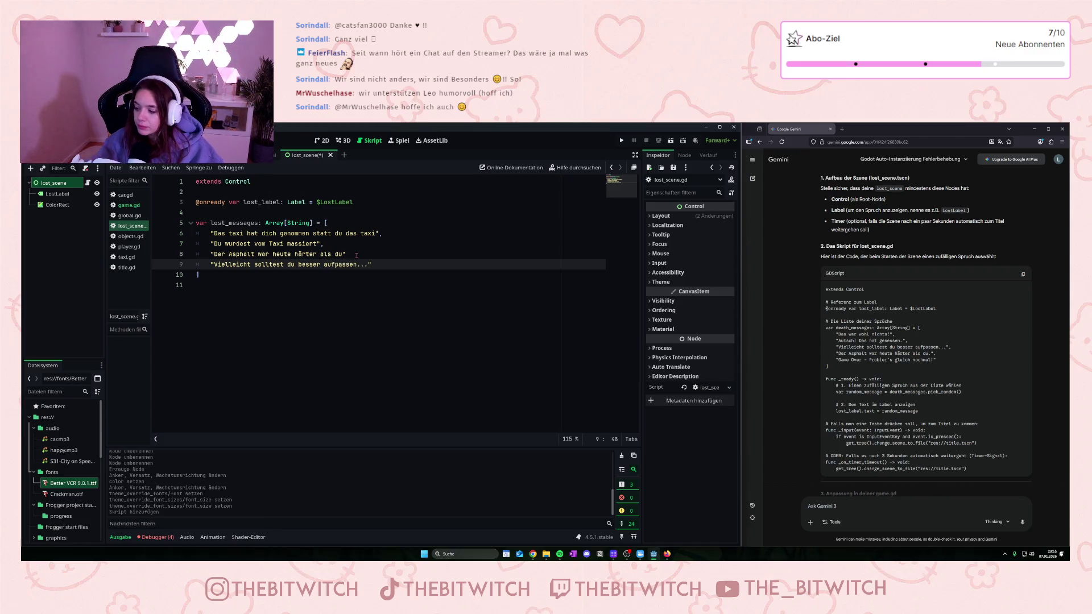
{"action": "scroll", "coordinate": [929, 401], "scroll_direction": "down", "scroll_amount": 2}
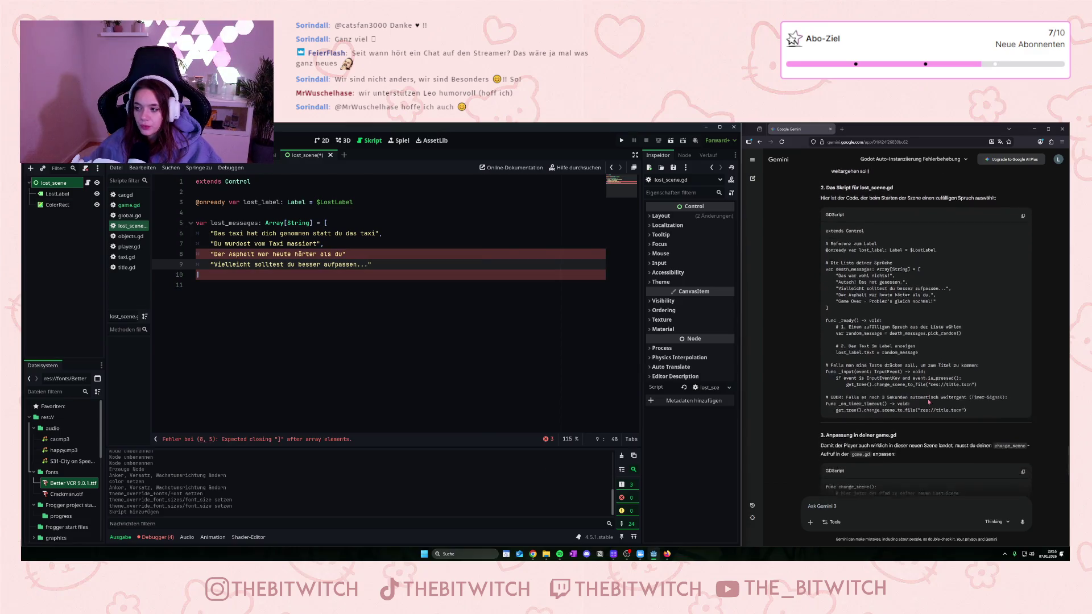
Step: Put a comma after the third death message and save lost_scene.gd
{"action": "scroll", "coordinate": [929, 402], "scroll_direction": "down", "scroll_amount": 2}
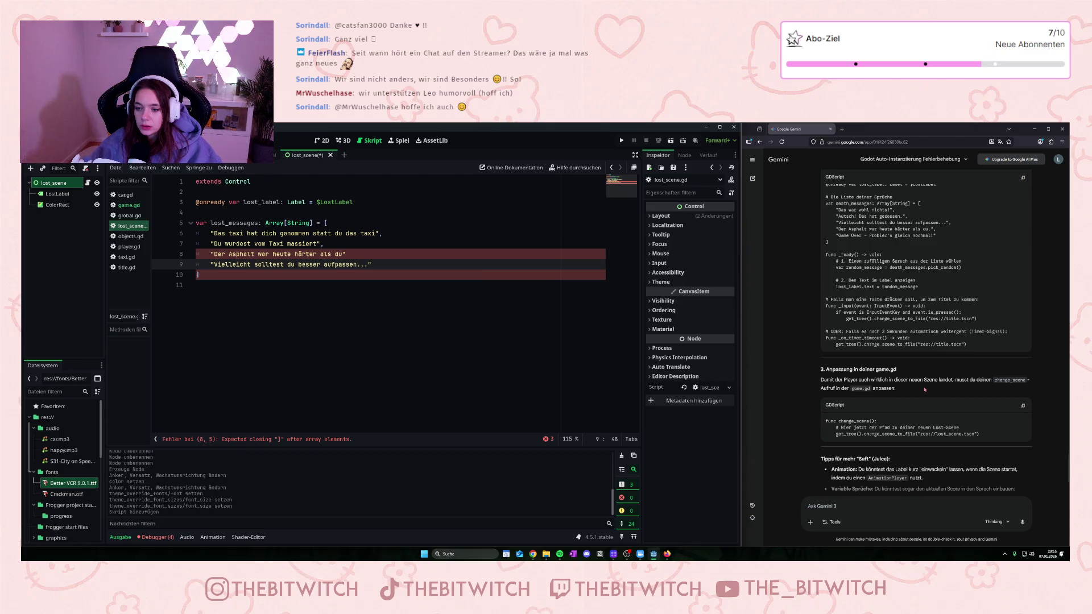
{"action": "scroll", "coordinate": [924, 389], "scroll_direction": "down", "scroll_amount": 1}
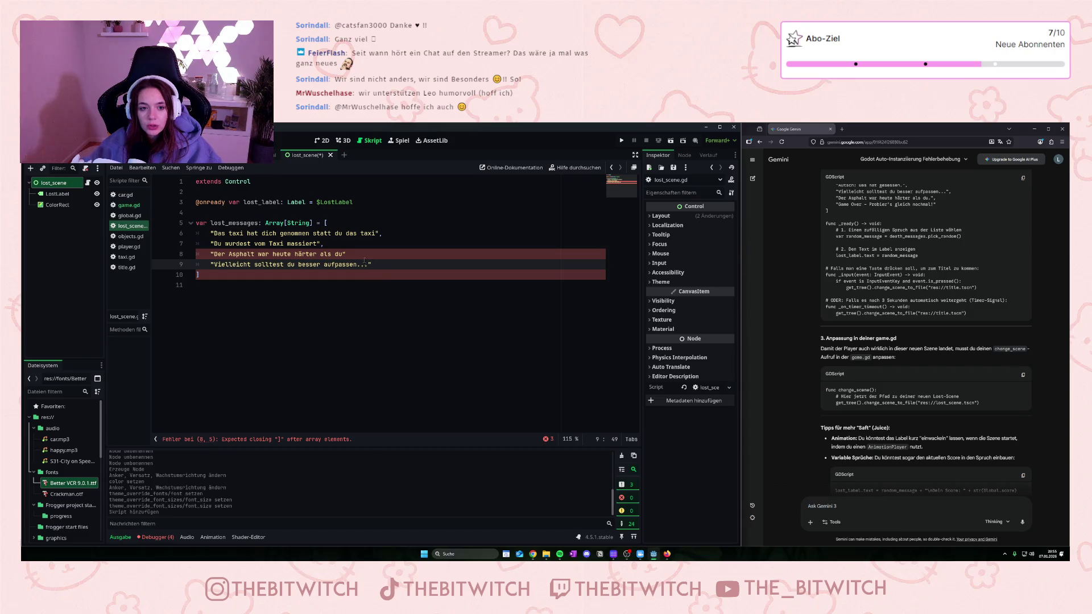
{"action": "key", "text": "Up"}
{"action": "type", "text": ","}
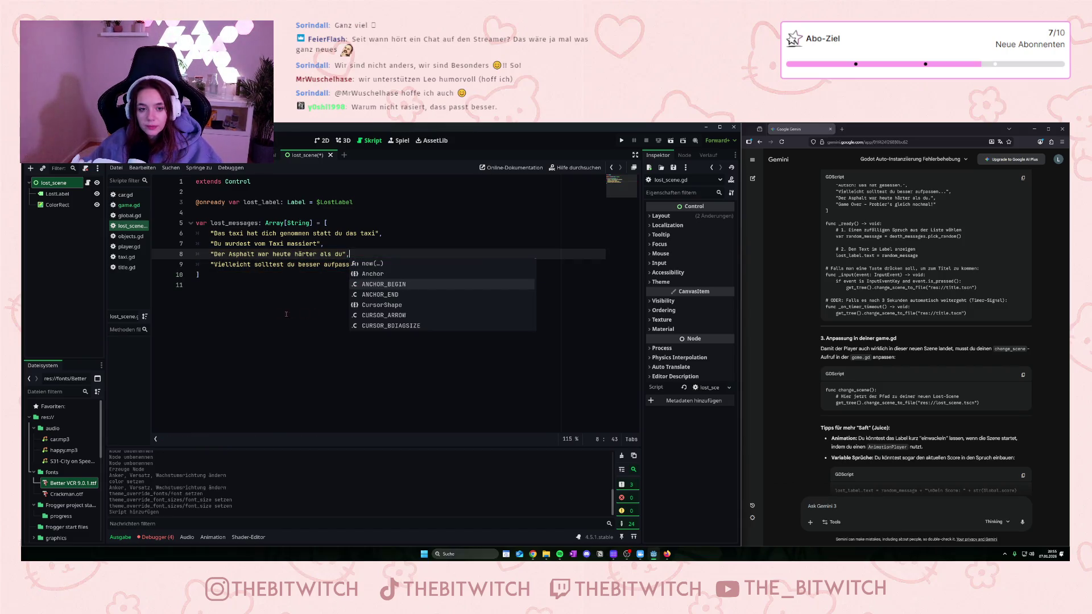
{"action": "left_click", "coordinate": [292, 314]}
{"action": "key", "text": "ctrl+s"}
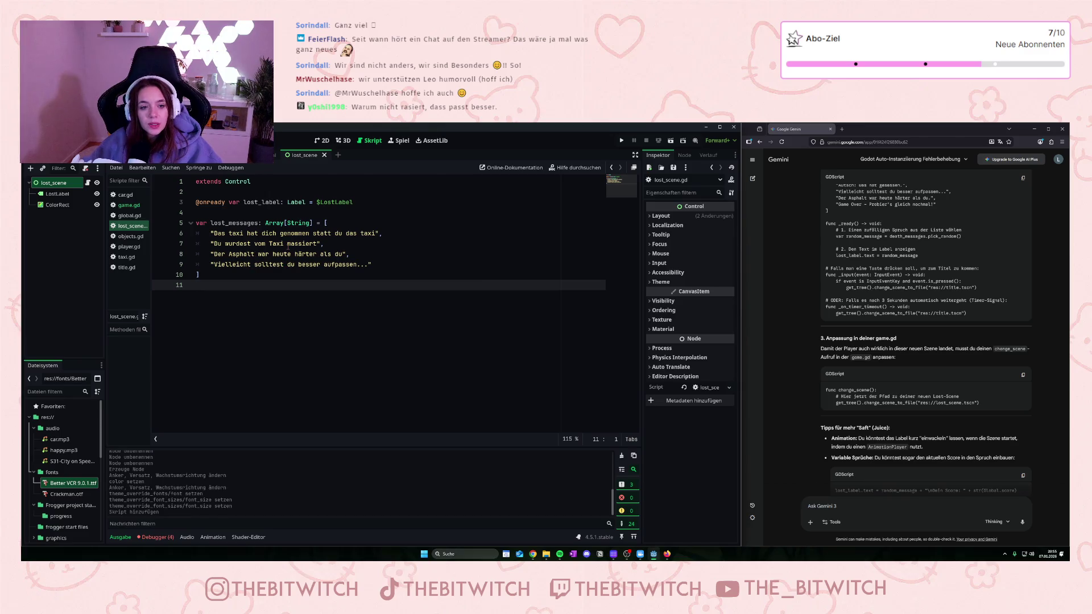
{"action": "double_click", "coordinate": [288, 243]}
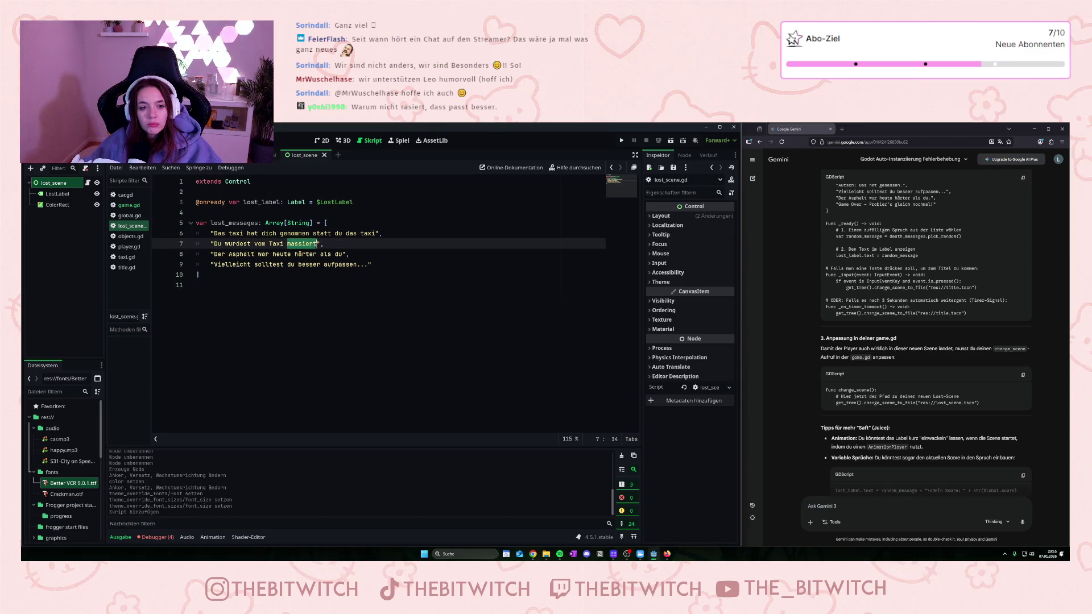
{"action": "left_click", "coordinate": [276, 352]}
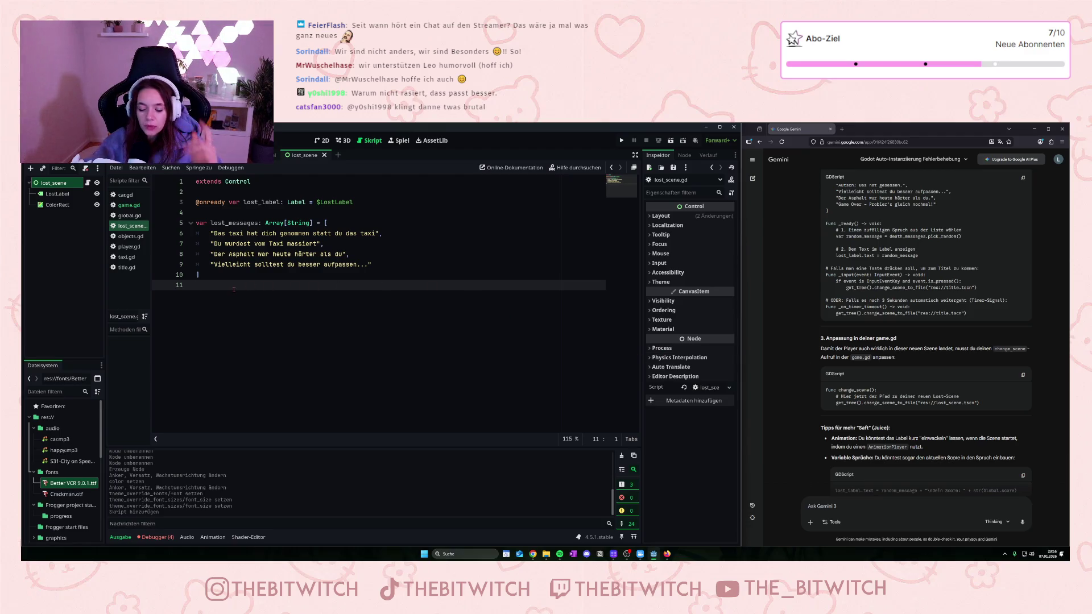
Step: Create a _ready function storing lost_messages.pick_random() in var random_message
{"action": "key", "text": "Return"}
{"action": "type", "text": "c _ready"}
{"action": "key", "text": "BackSpace"}
{"action": "key", "text": "Return"}
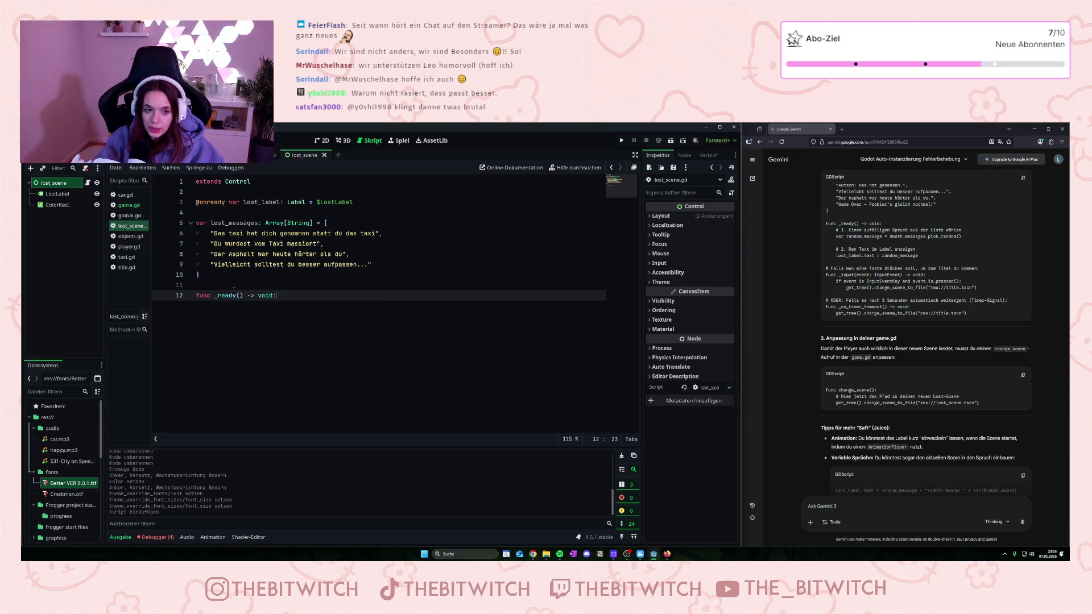
{"action": "key", "text": "Return"}
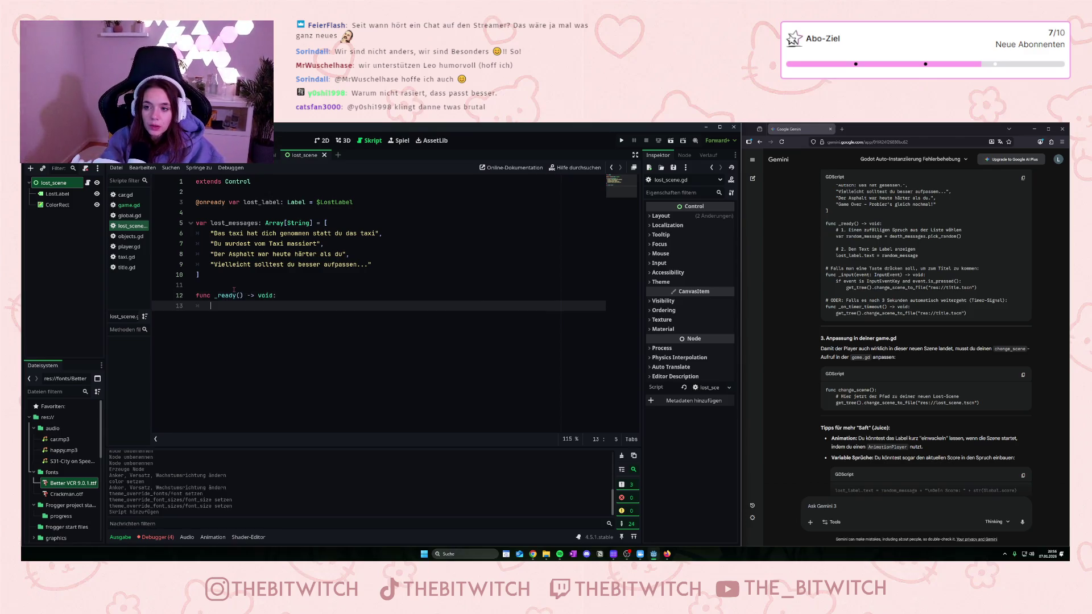
{"action": "type", "text": "var rando"}
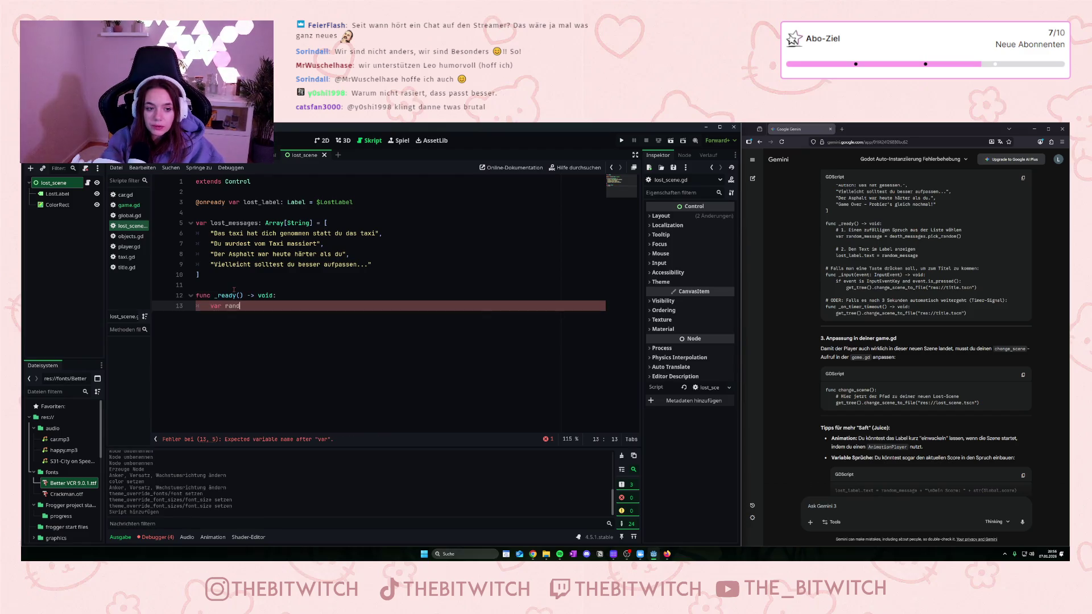
{"action": "type", "text": "m_me"}
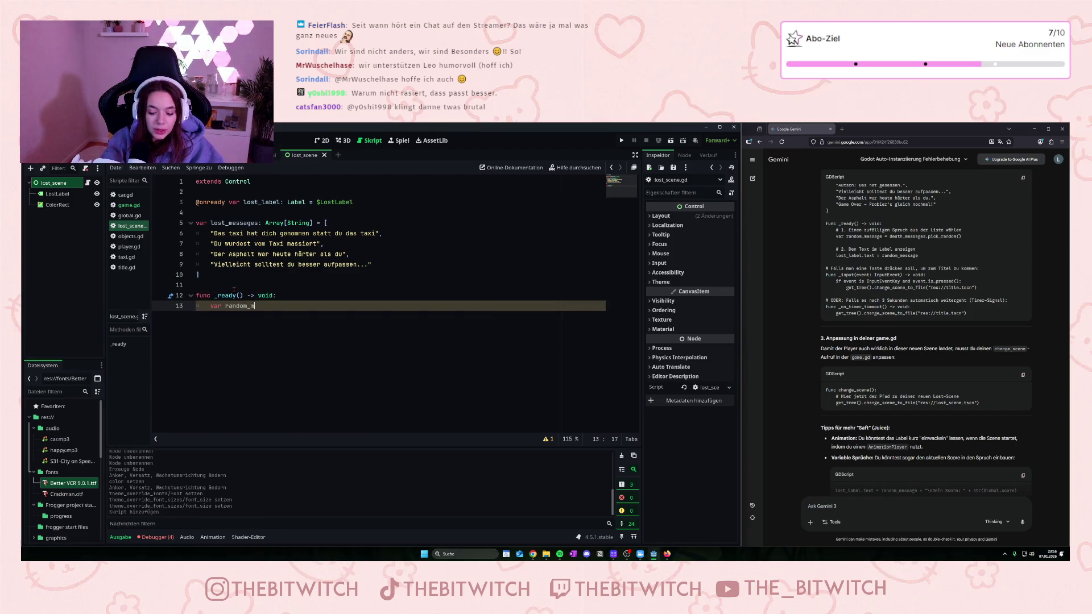
{"action": "type", "text": "ssage = l"}
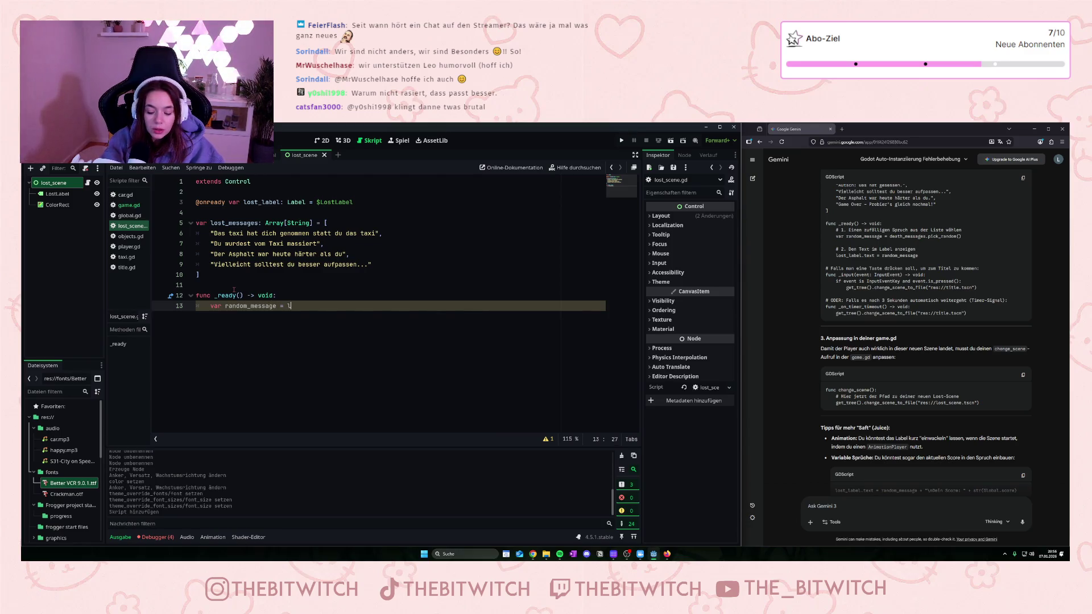
{"action": "type", "text": "p"}
{"action": "key", "text": "BackSpace"}
{"action": "type", "text": "ost"}
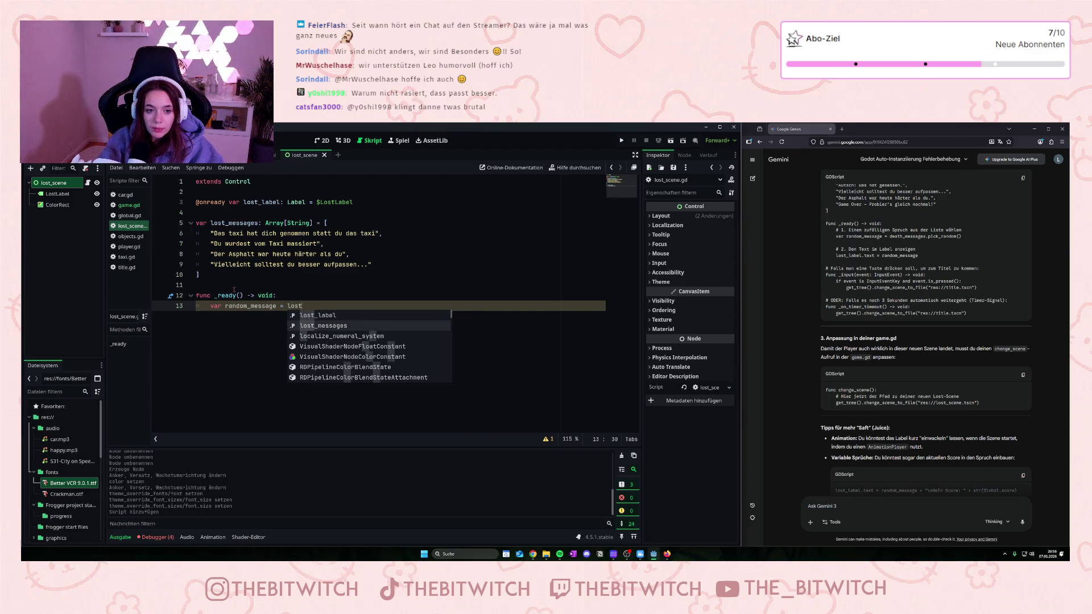
{"action": "key", "text": "Return"}
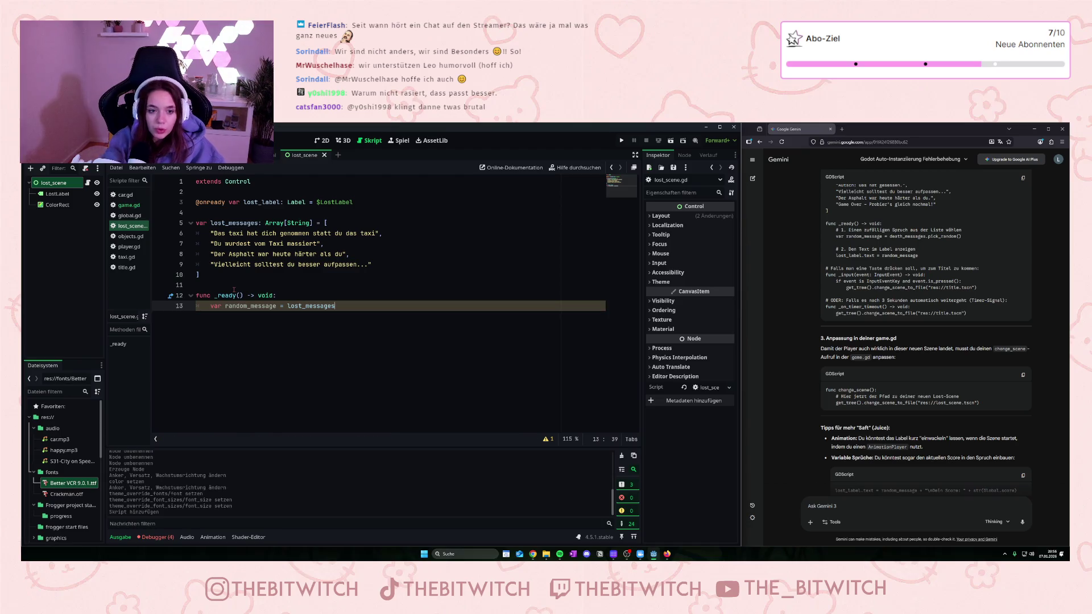
{"action": "type", "text": "ickr"}
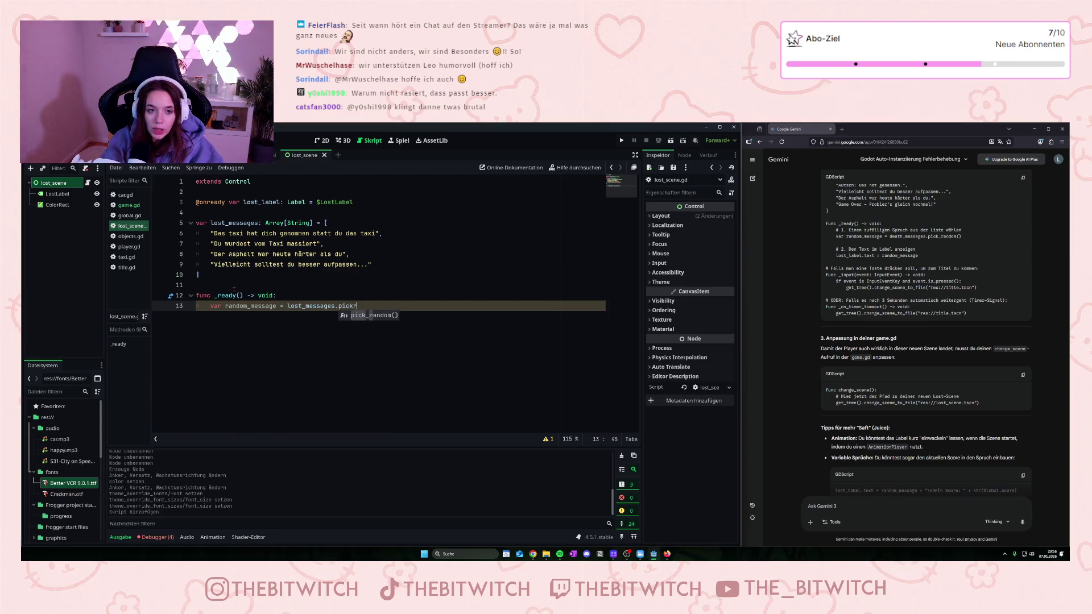
{"action": "type", "text": "_rand"}
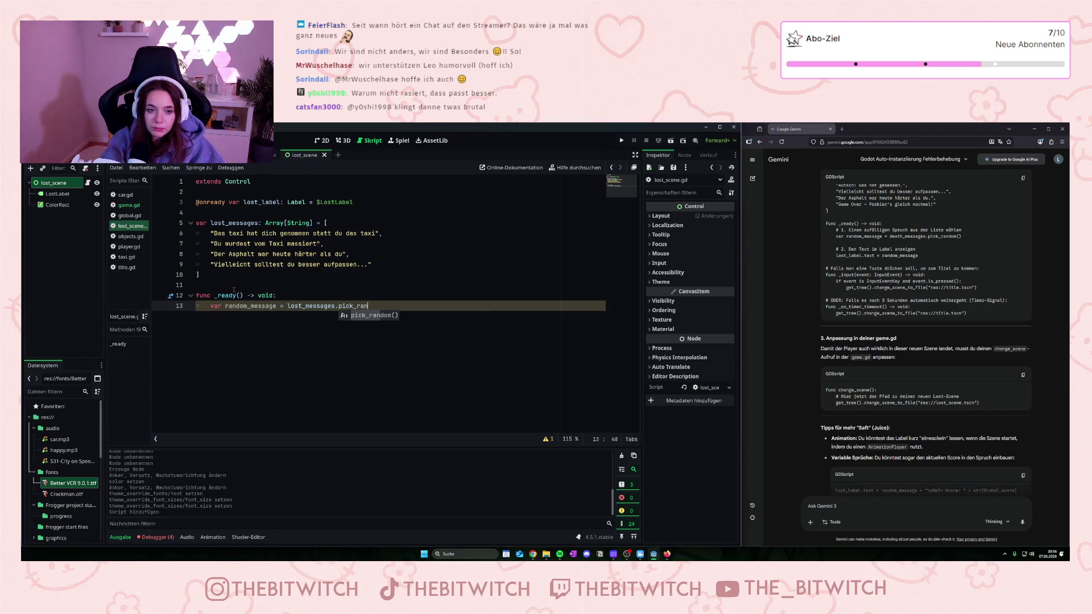
{"action": "key", "text": "Return"}
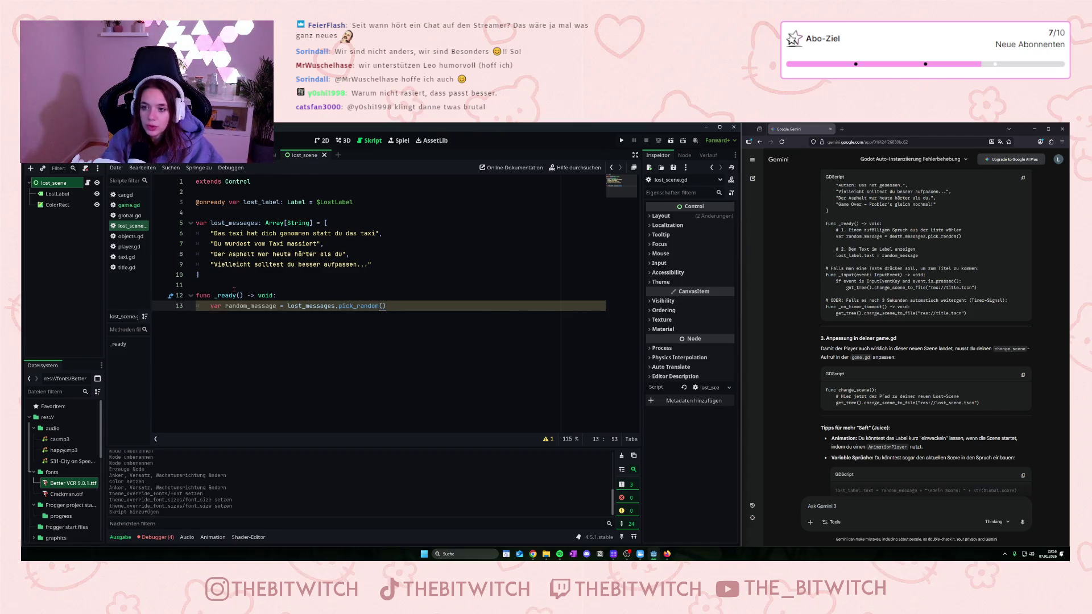
Step: Add the line lost_label.text = random_message inside _ready
{"action": "key", "text": "Return"}
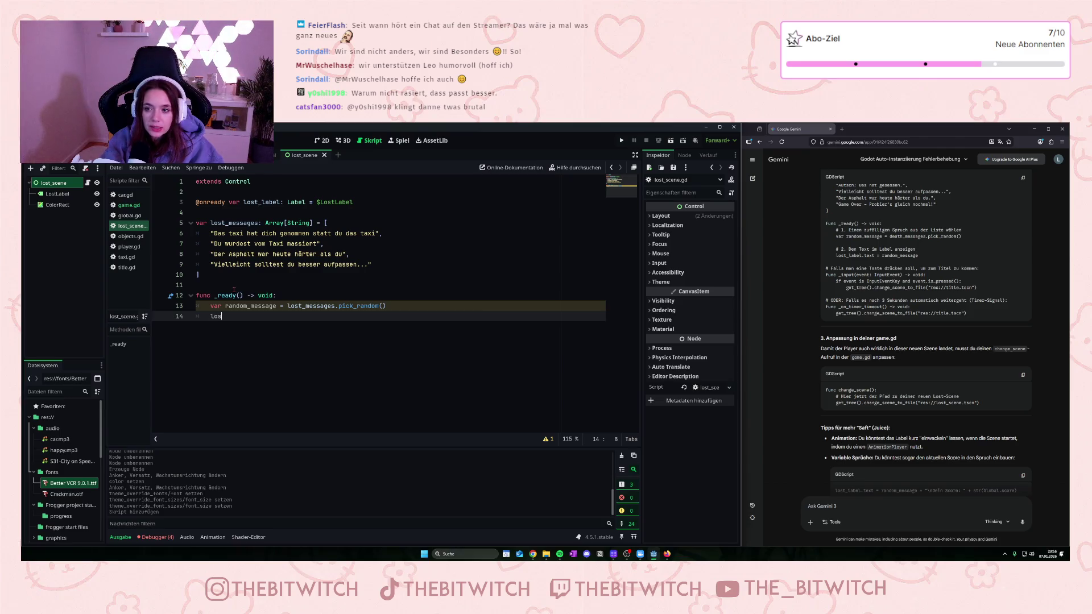
{"action": "type", "text": "t"}
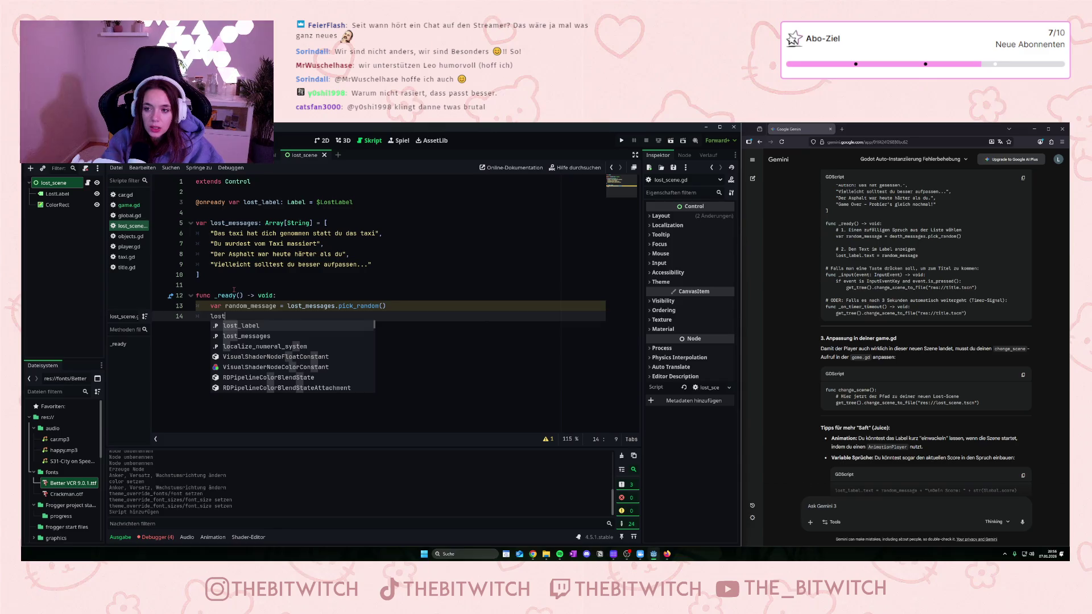
{"action": "type", "text": "_lab"}
{"action": "key", "text": "Return"}
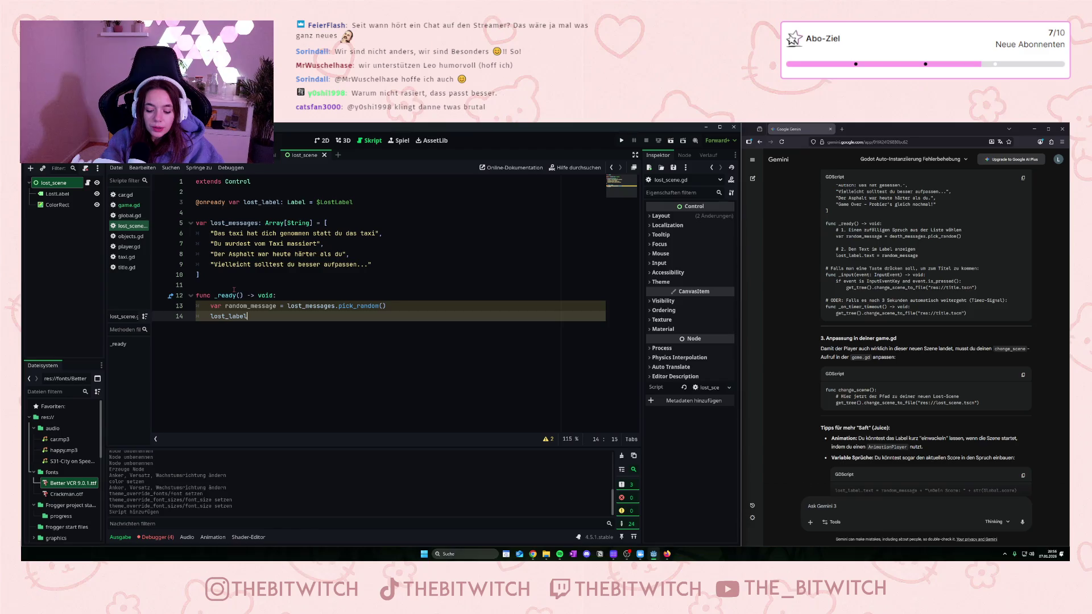
{"action": "type", "text": ".text = "}
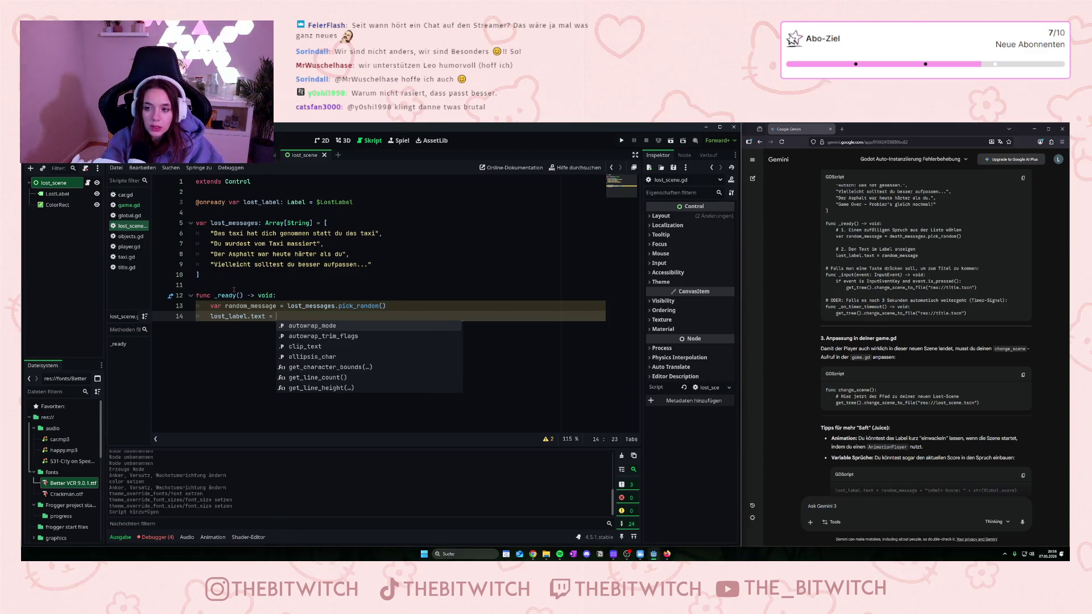
{"action": "type", "text": "random"}
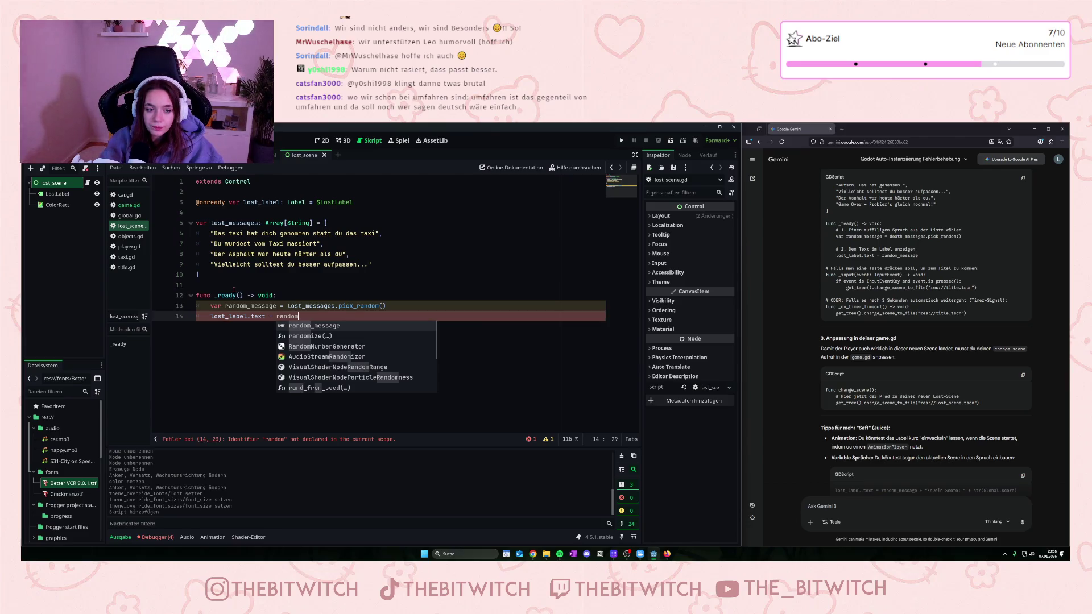
{"action": "key", "text": "Return"}
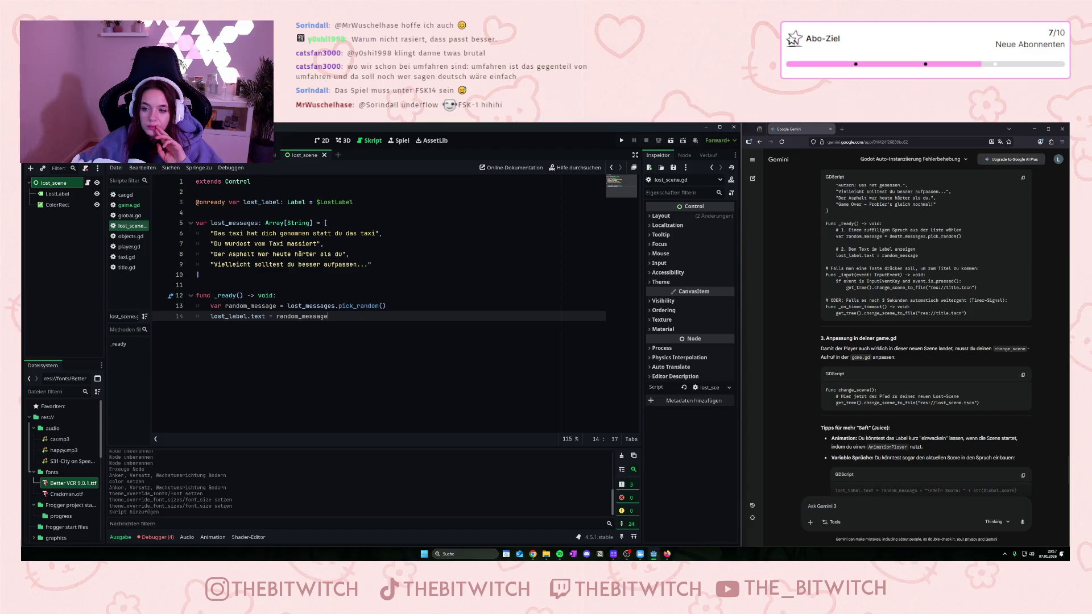
Step: Paste Gemini's _input function below _ready in lost_scene.gd
{"action": "left_click_drag", "start_coordinate": [828, 274], "coordinate": [982, 291]}
{"action": "key", "text": "ctrl+c"}
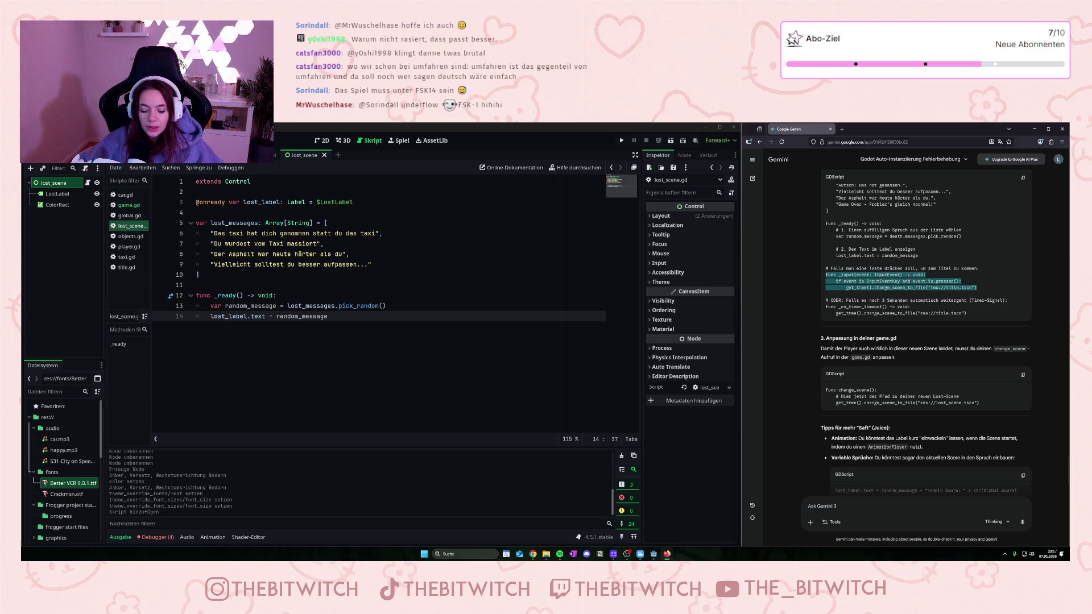
{"action": "left_click", "coordinate": [329, 331]}
{"action": "key", "text": "Return"}
{"action": "key", "text": "Return"}
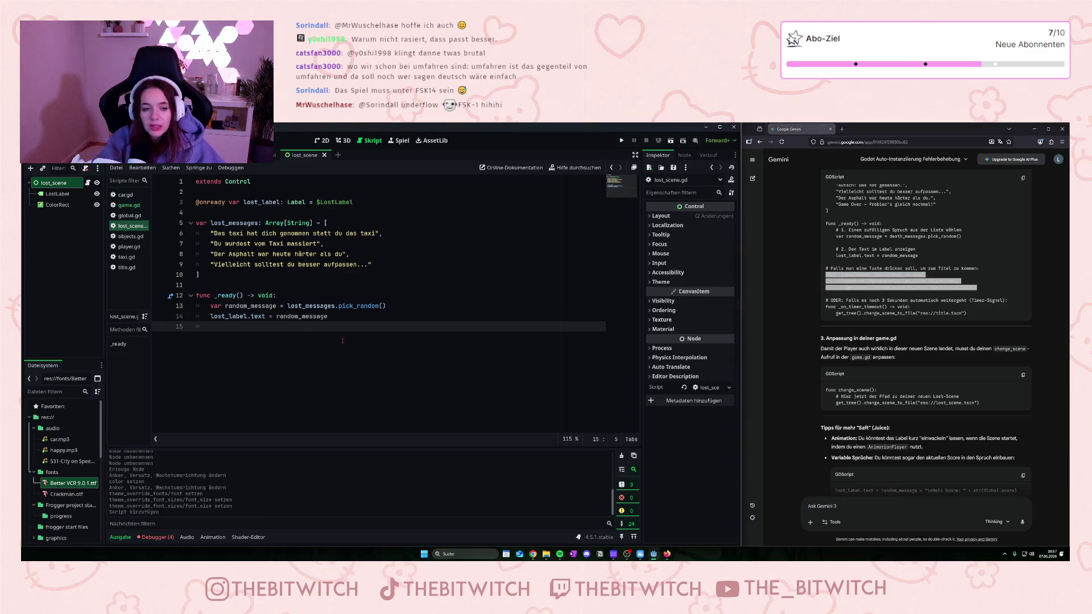
{"action": "key", "text": "ctrl+v"}
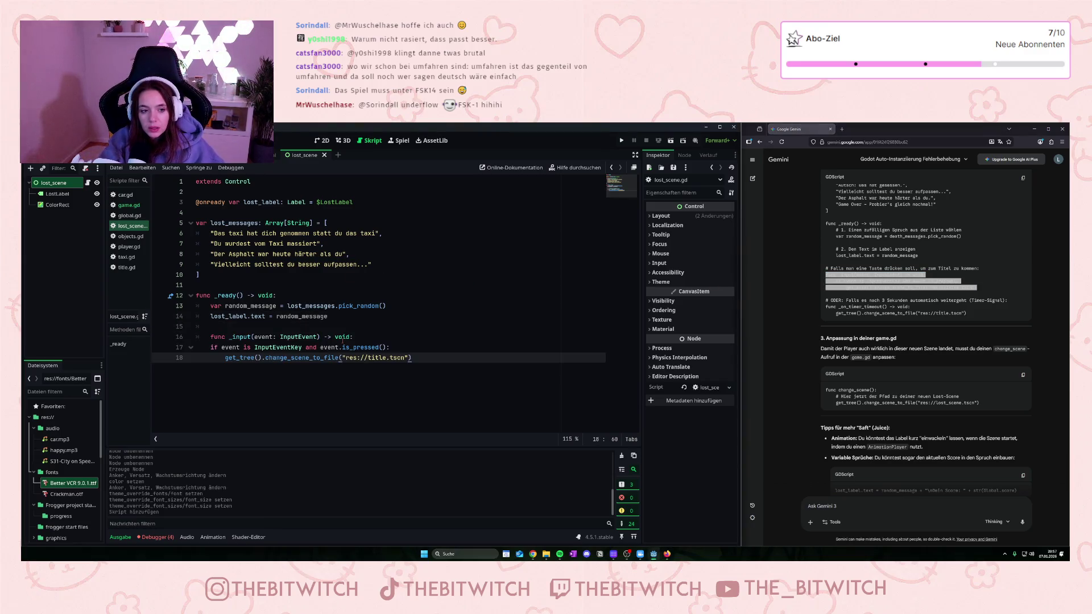
Step: Fix the _input function's tab indentation and run the lost scene
{"action": "left_click", "coordinate": [209, 338]}
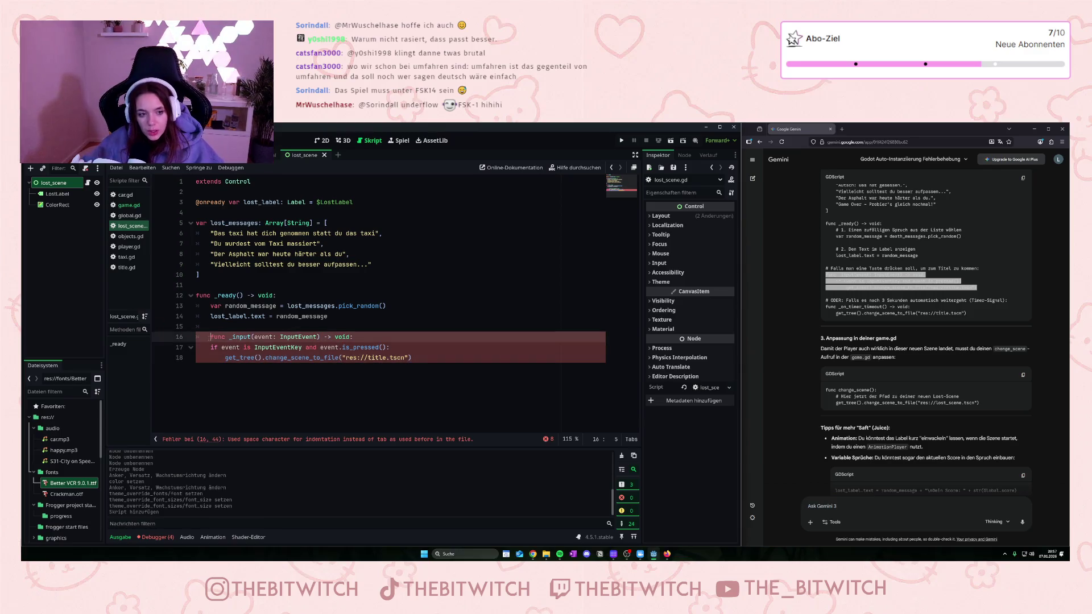
{"action": "key", "text": "BackSpace"}
{"action": "key", "text": "BackSpace"}
{"action": "key", "text": "BackSpace"}
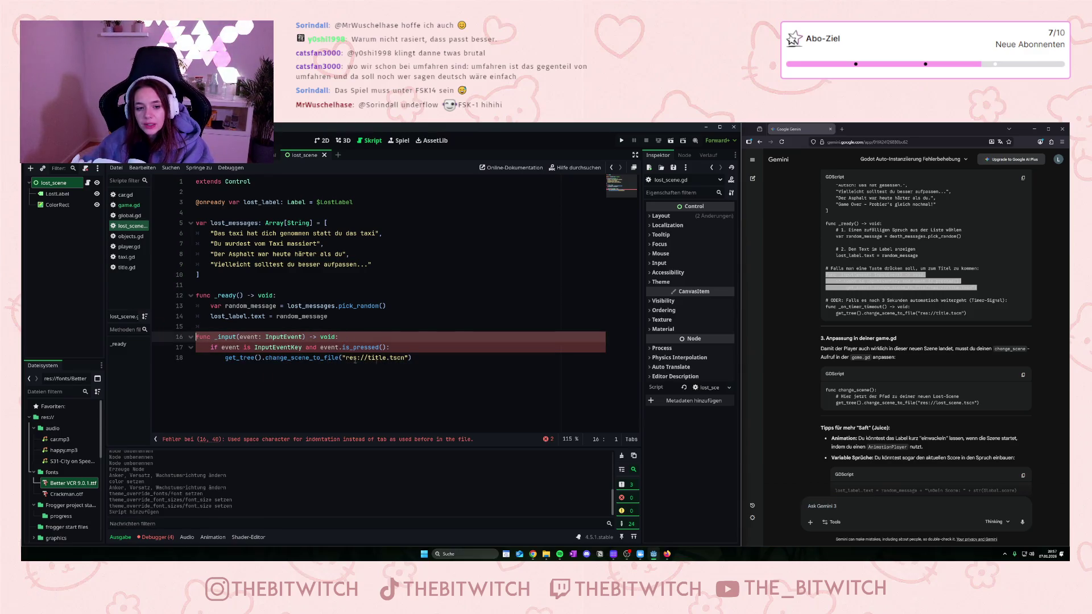
{"action": "key", "text": "ctrl+End"}
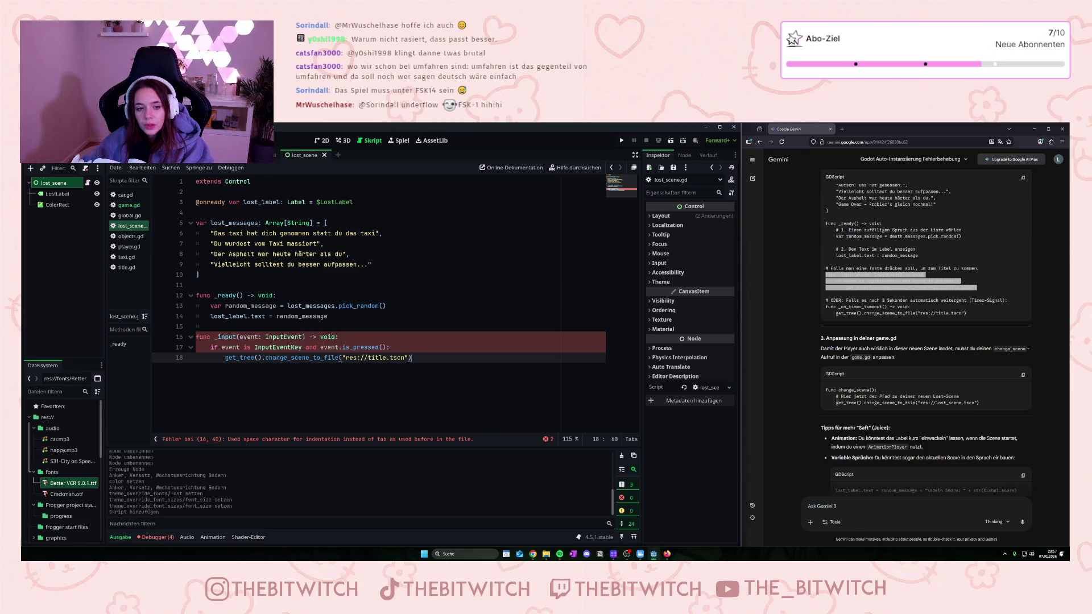
{"action": "left_click", "coordinate": [313, 347]}
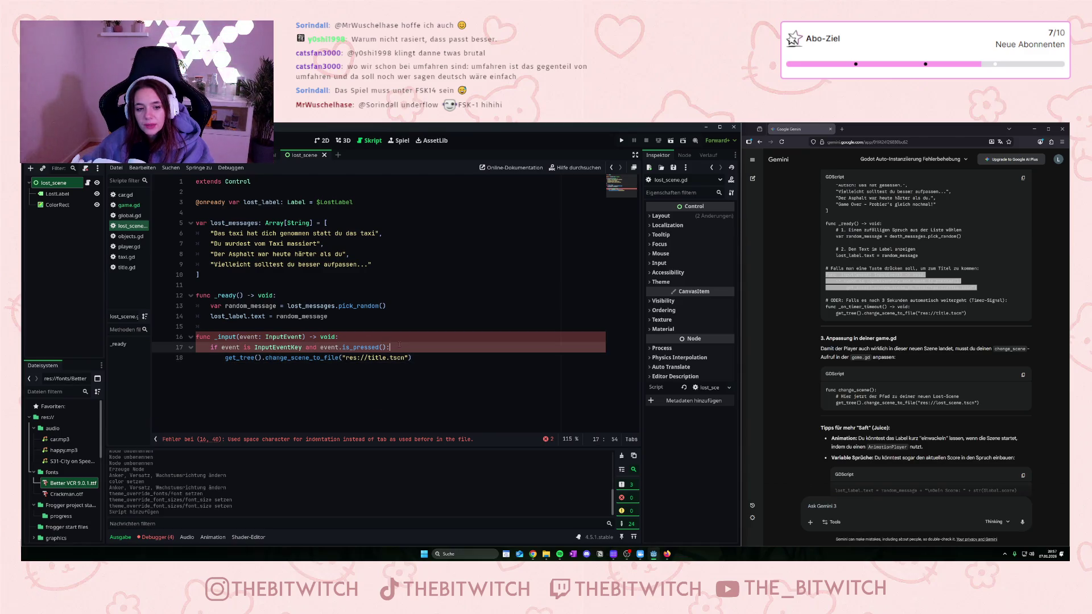
{"action": "mouse_move", "coordinate": [275, 339]}
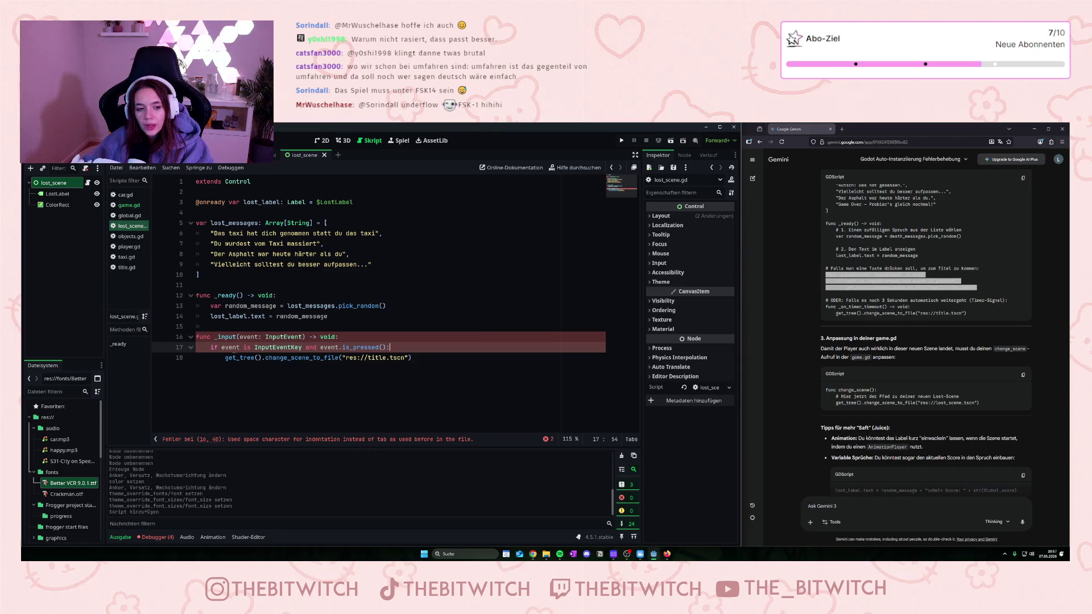
{"action": "key", "text": "BackSpace"}
{"action": "key", "text": "BackSpace"}
{"action": "key", "text": "BackSpace"}
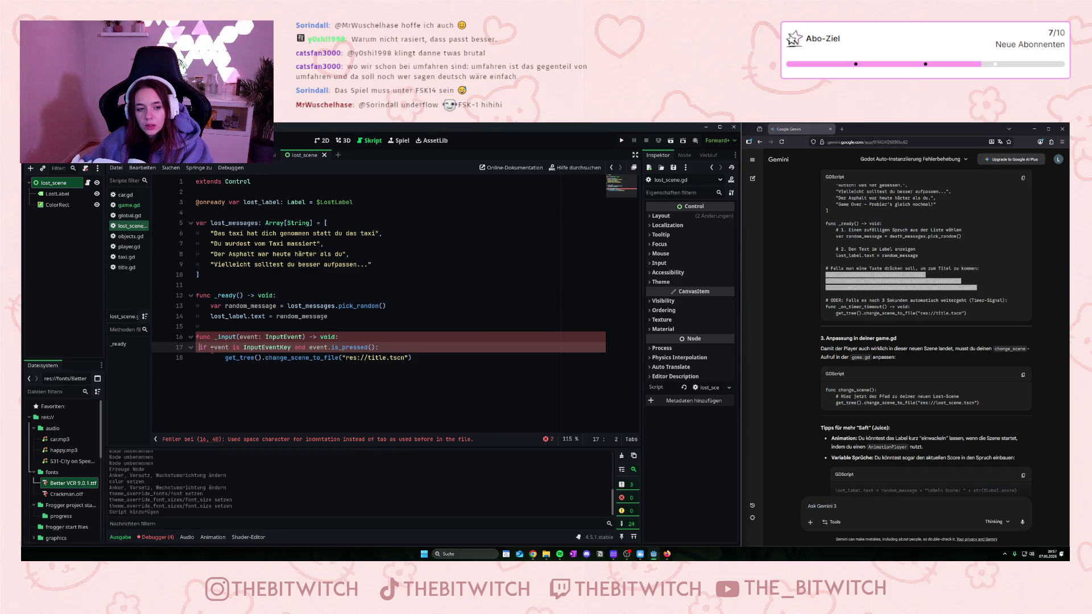
{"action": "key", "text": "Tab"}
{"action": "left_click", "coordinate": [225, 358]}
{"action": "key", "text": "BackSpace"}
{"action": "key", "text": "BackSpace"}
{"action": "key", "text": "BackSpace"}
{"action": "key", "text": "BackSpace"}
{"action": "key", "text": "BackSpace"}
{"action": "key", "text": "BackSpace"}
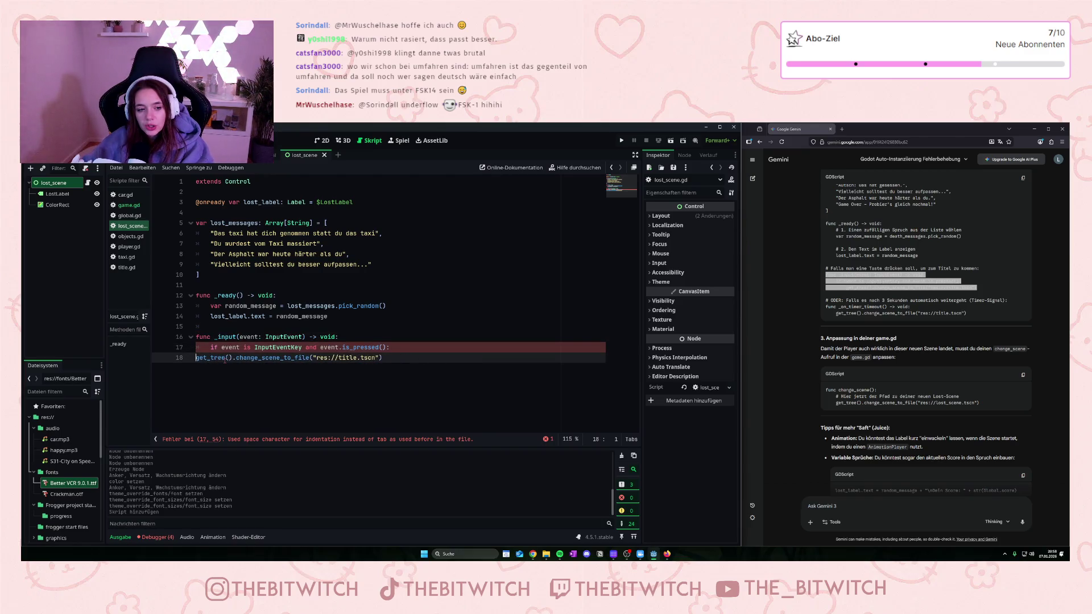
{"action": "key", "text": "Tab"}
{"action": "key", "text": "End"}
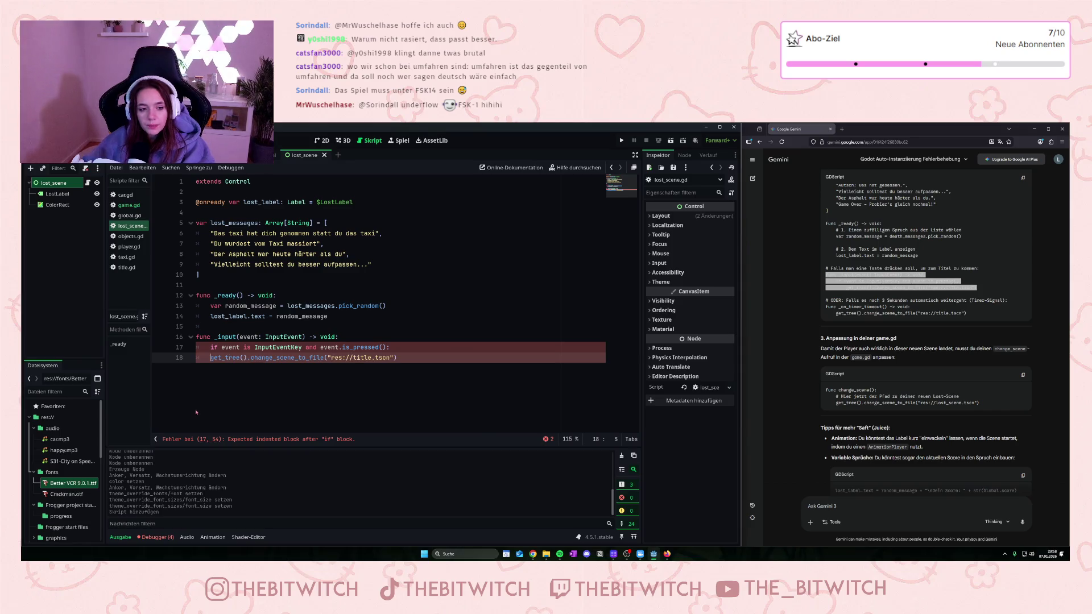
{"action": "left_click_drag", "start_coordinate": [211, 348], "coordinate": [193, 348]}
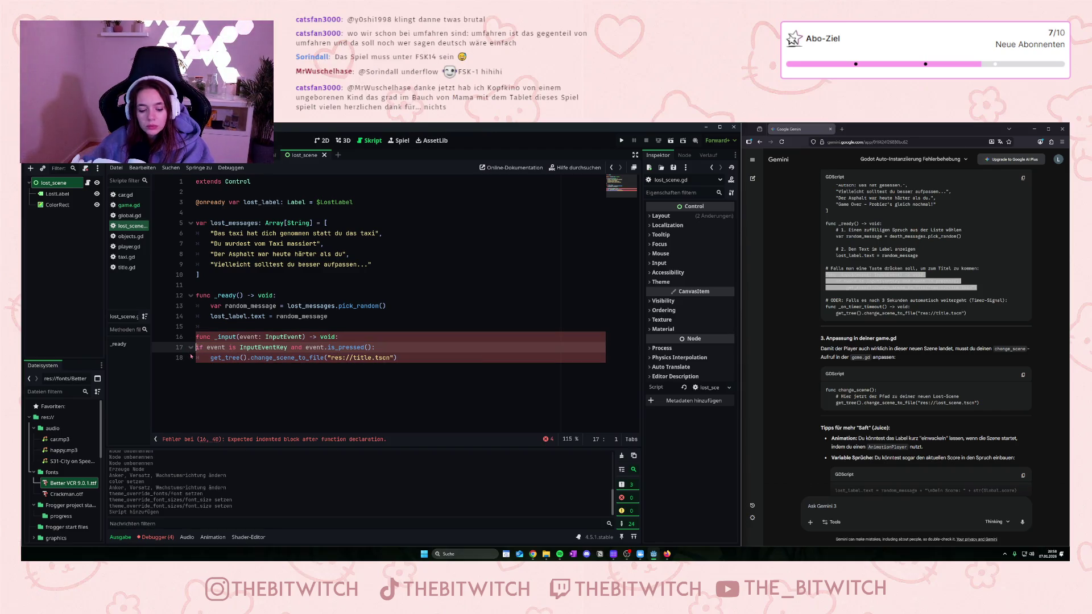
{"action": "key", "text": "ctrl+z"}
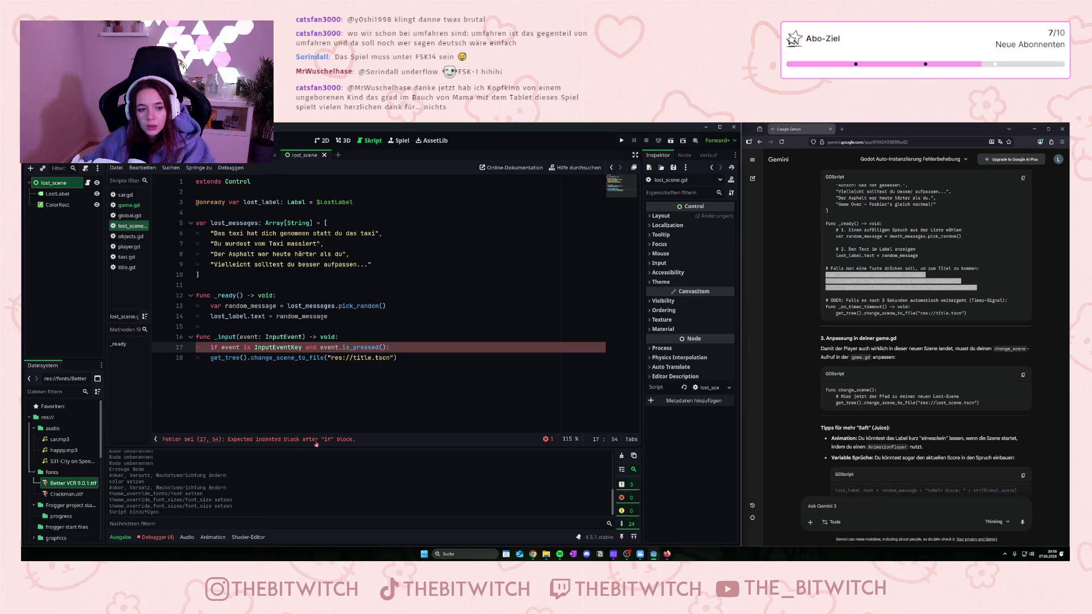
{"action": "left_click", "coordinate": [210, 357]}
{"action": "key", "text": "Tab"}
{"action": "key", "text": "End"}
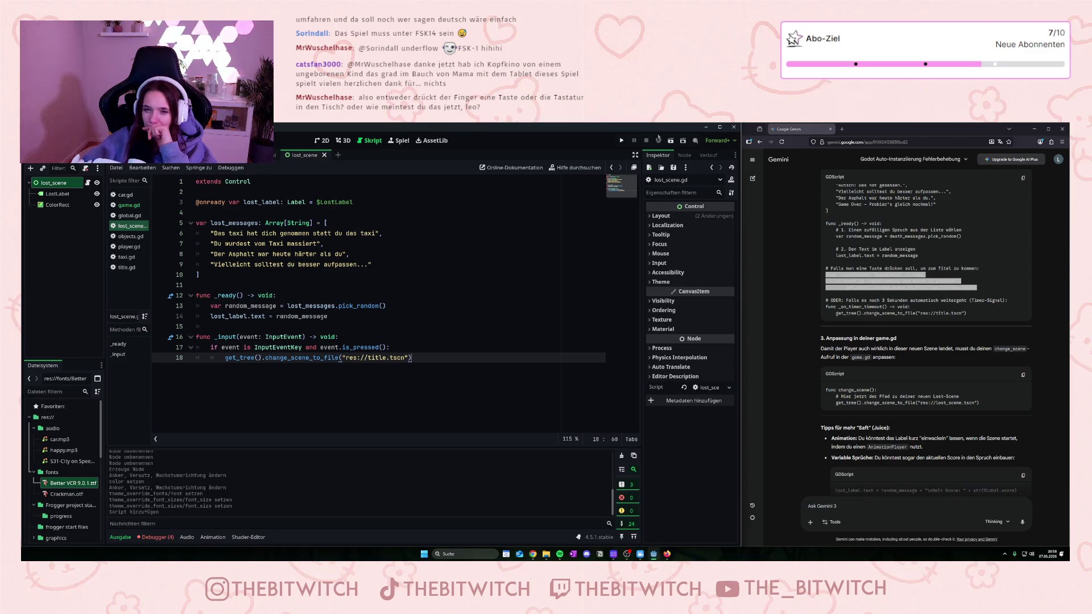
{"action": "left_click", "coordinate": [671, 141]}
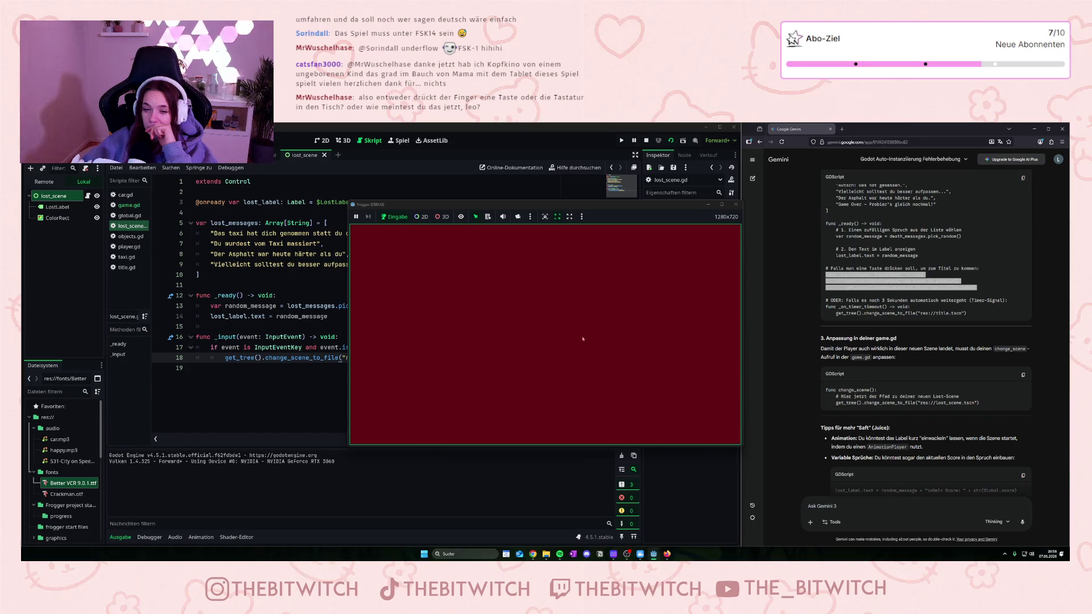
Step: Return to the title screen, stop the game, and relaunch it with F5
{"action": "key", "text": "space"}
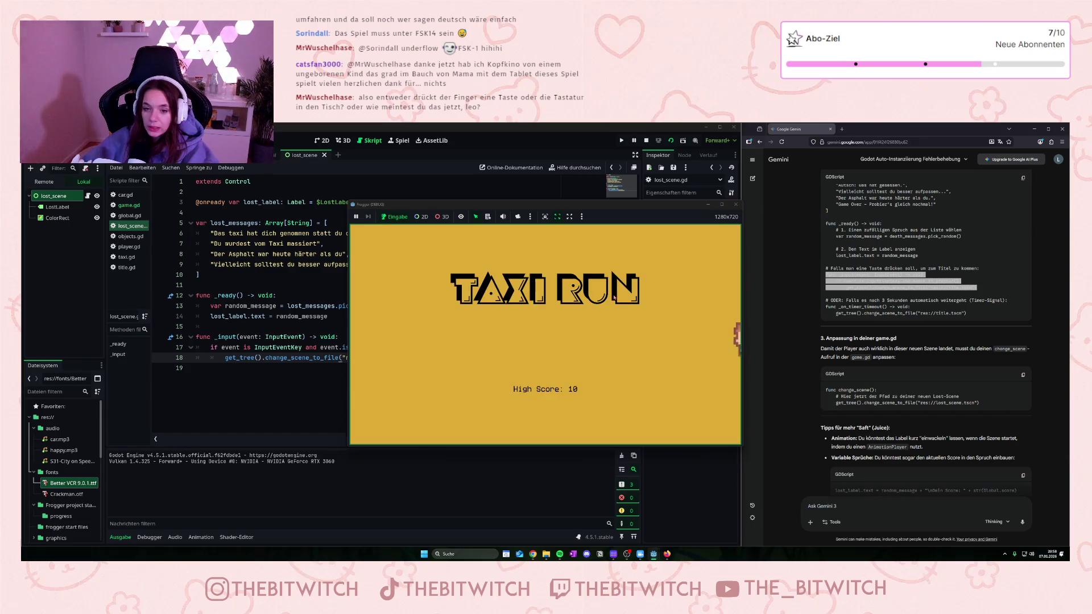
{"action": "key", "text": "F8"}
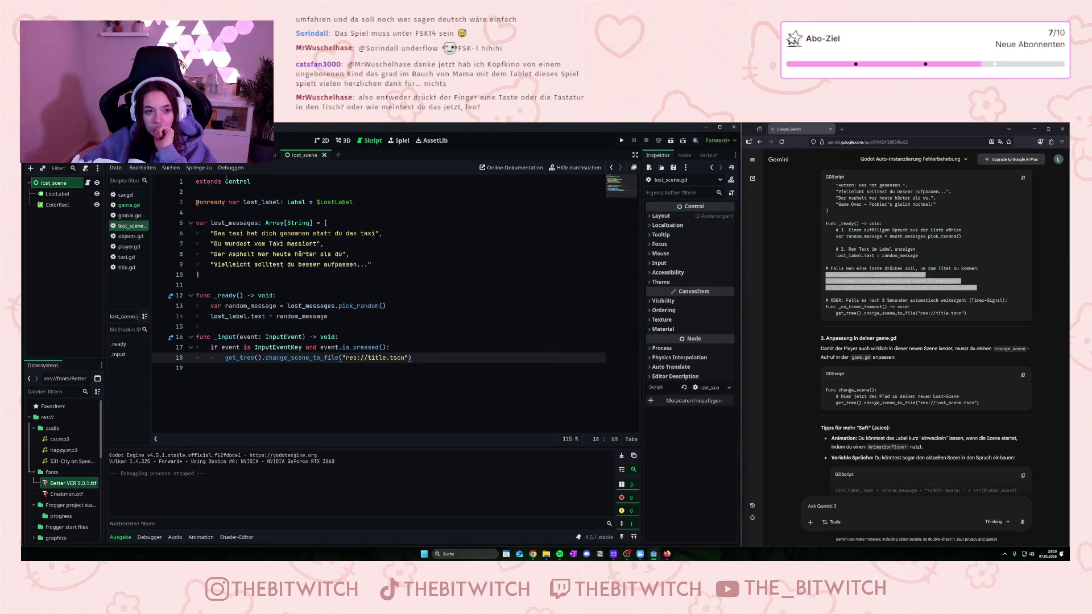
{"action": "key", "text": "F5"}
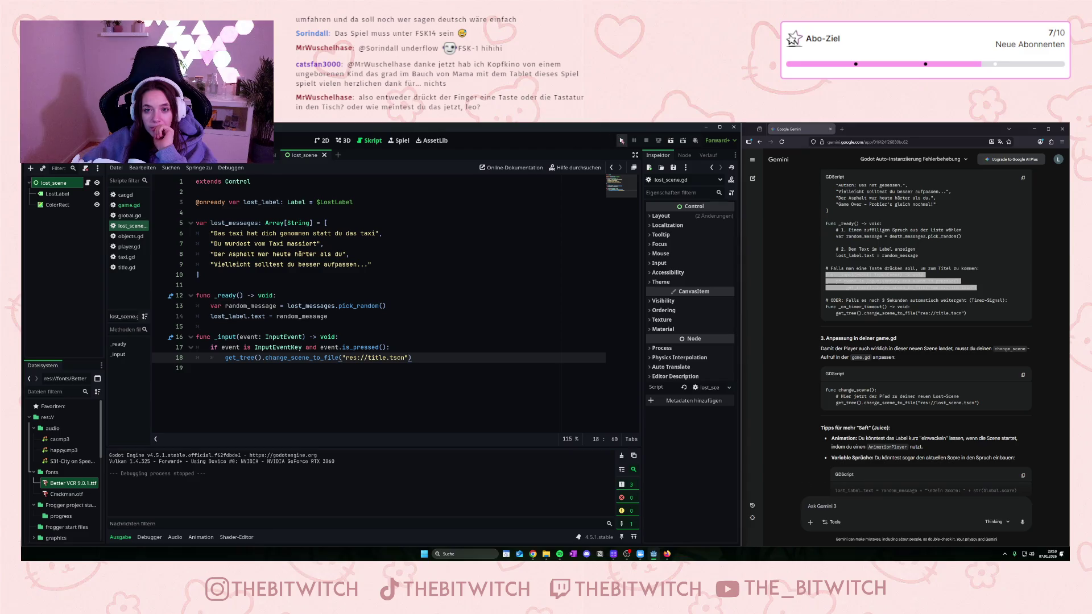
Step: Move the player up and right across the road
{"action": "key", "text": "Up"}
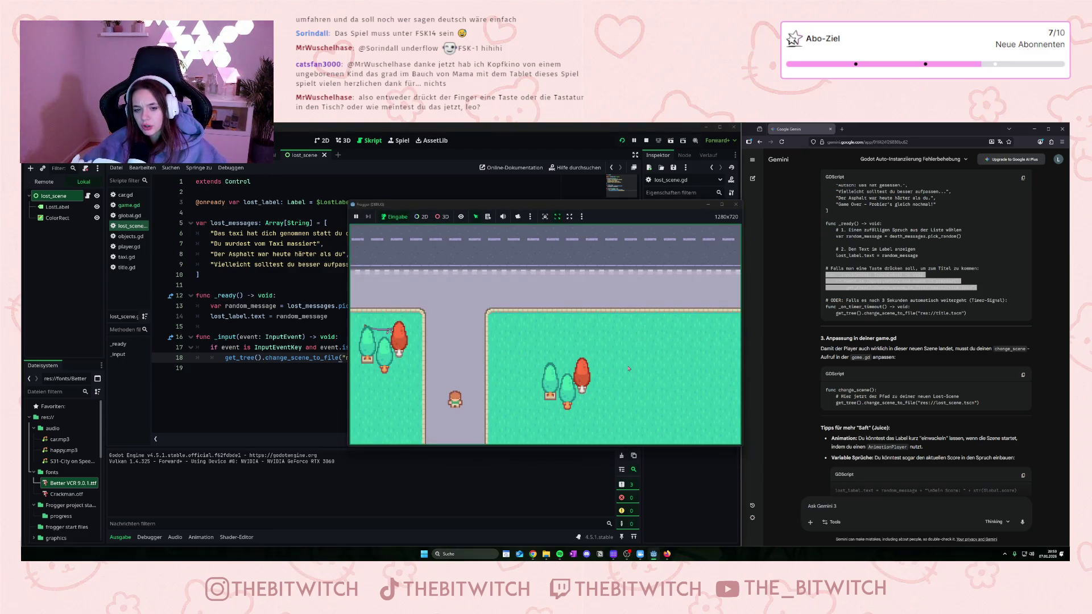
{"action": "key", "text": "Up"}
{"action": "key", "text": "Up"}
{"action": "key", "text": "Up"}
{"action": "key", "text": "Right"}
{"action": "key", "text": "Up"}
{"action": "key", "text": "Up"}
{"action": "key", "text": "Up"}
{"action": "key", "text": "Right"}
{"action": "key", "text": "Right"}
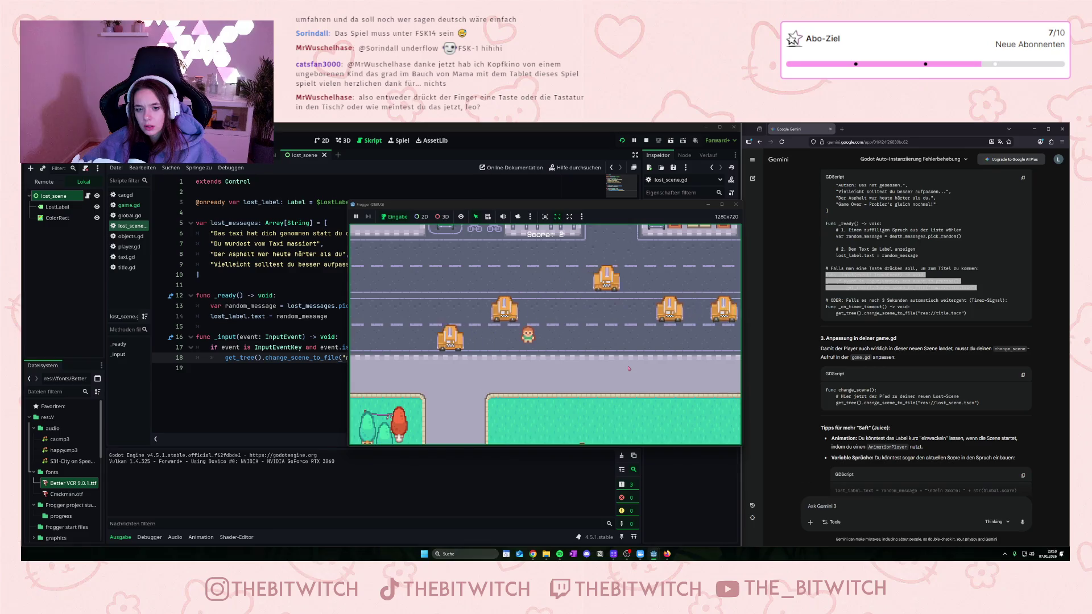
{"action": "key", "text": "Up"}
{"action": "key", "text": "Up"}
{"action": "key", "text": "Up"}
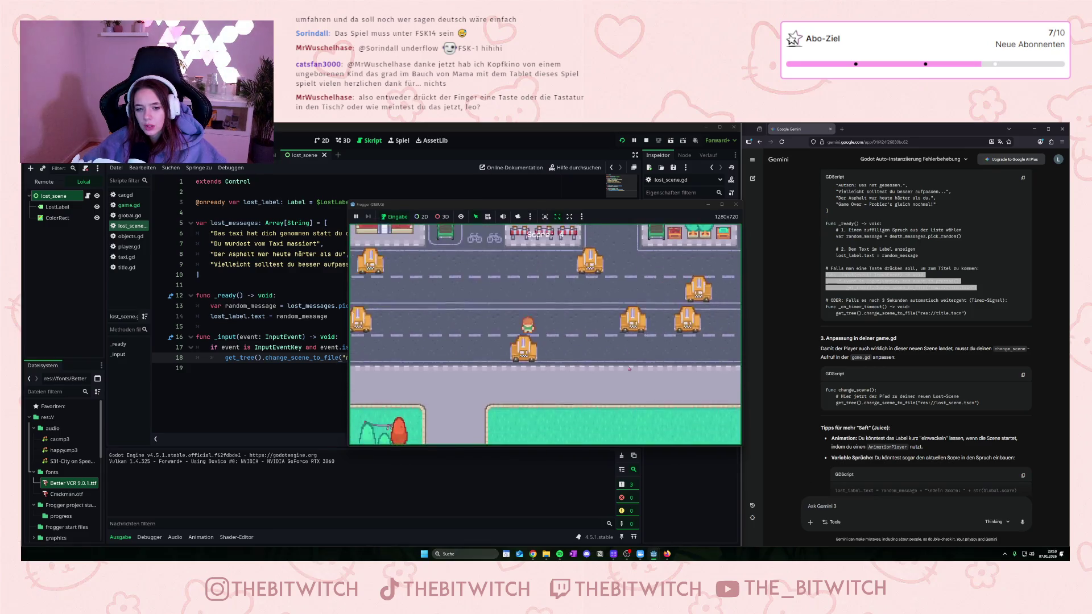
{"action": "key", "text": "Up"}
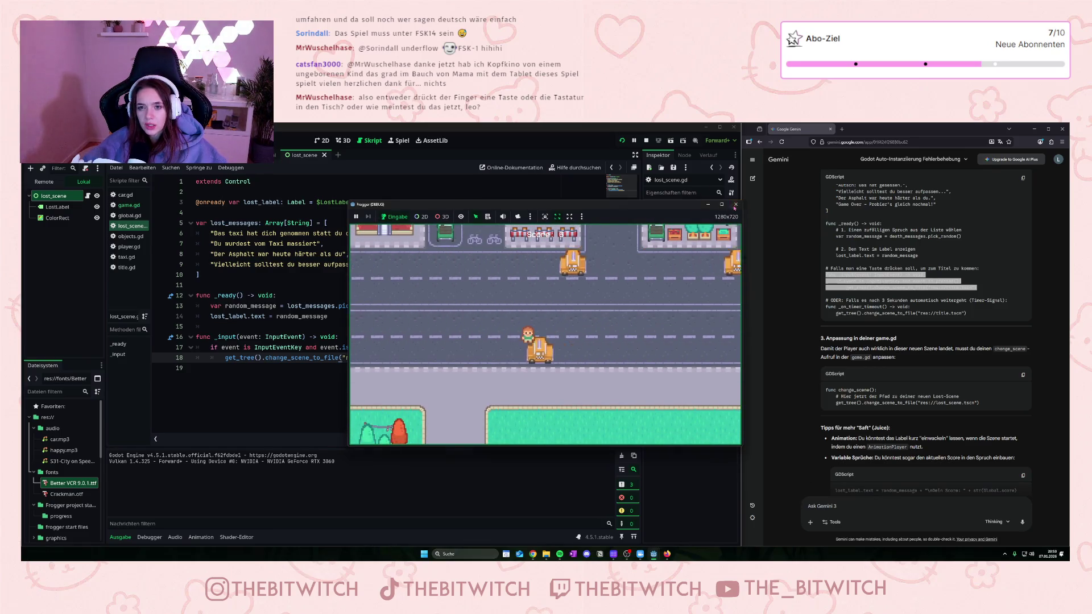
Step: Stop the game and bring up the Game scene's game.gd script
{"action": "left_click", "coordinate": [736, 205]}
{"action": "left_click", "coordinate": [231, 155]}
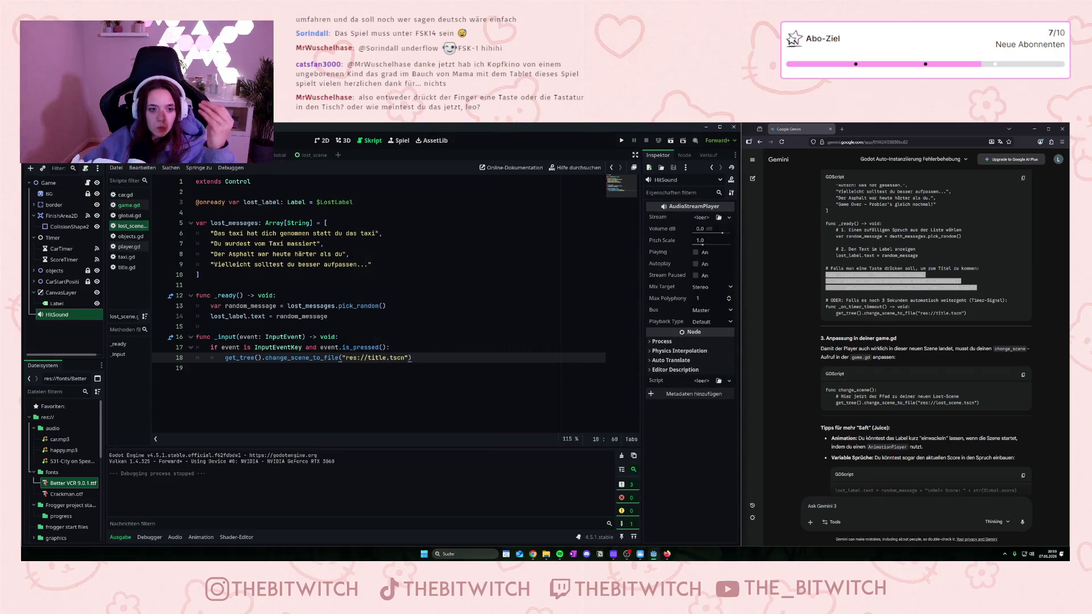
{"action": "left_click", "coordinate": [129, 206]}
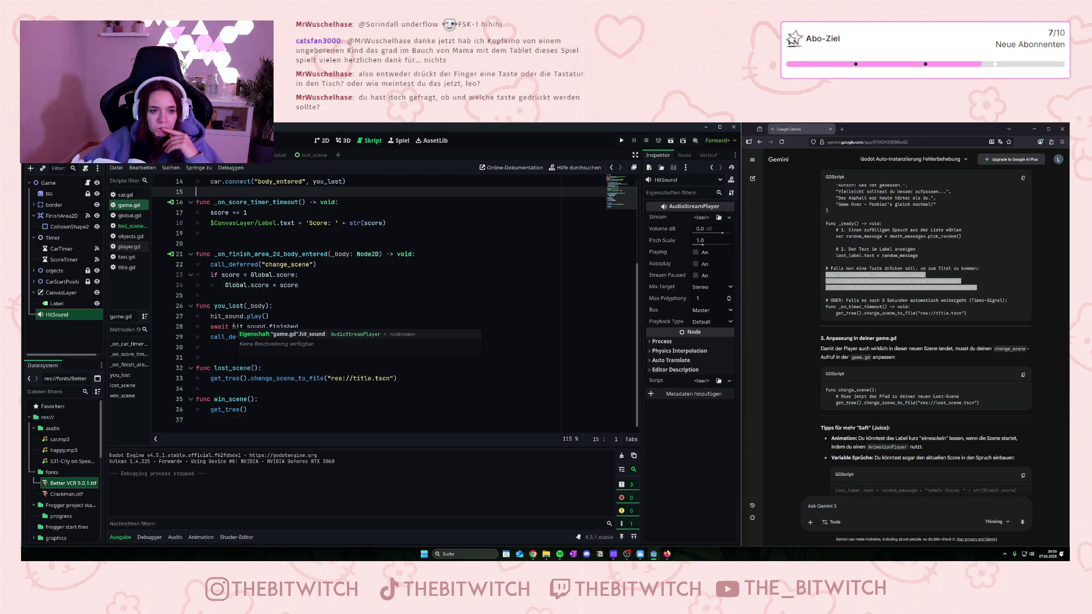
Step: Delete the empty line 31 in game.gd
{"action": "left_click", "coordinate": [341, 295]}
{"action": "scroll", "coordinate": [361, 310], "scroll_direction": "up", "scroll_amount": 3}
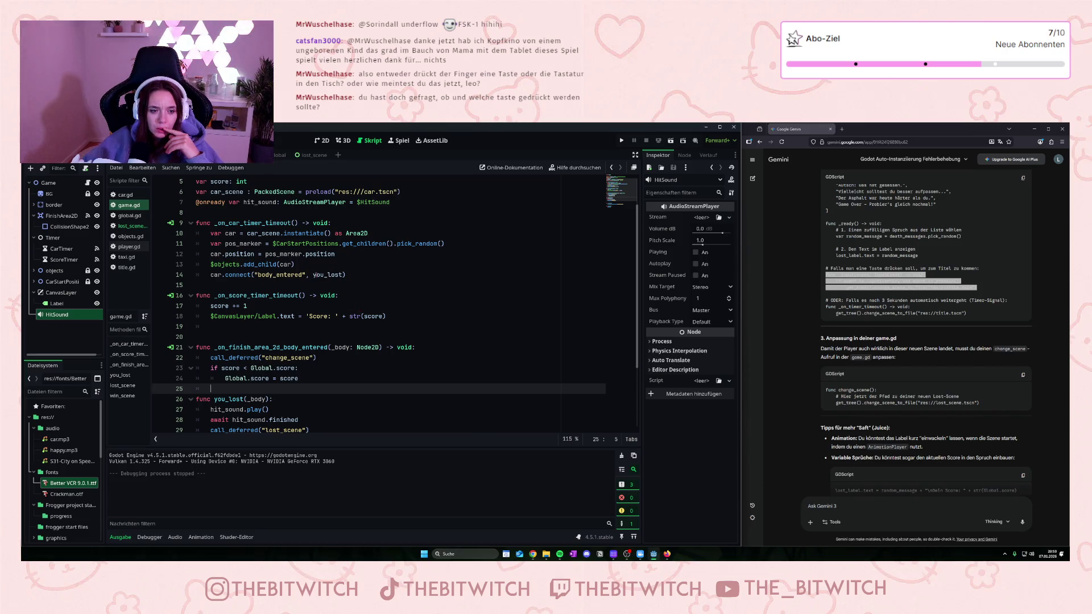
{"action": "scroll", "coordinate": [221, 336], "scroll_direction": "down", "scroll_amount": 2}
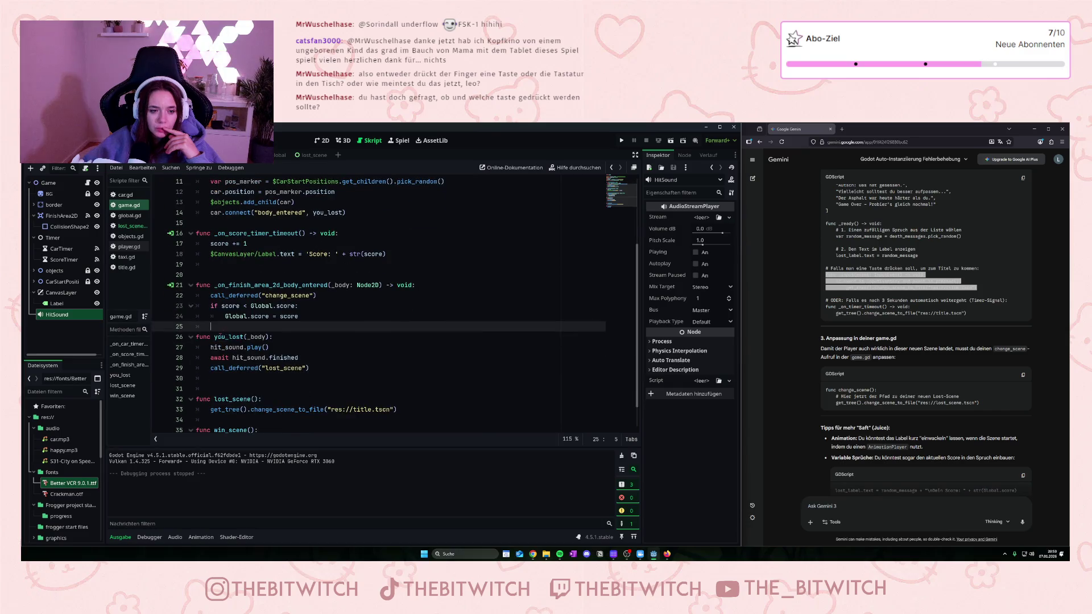
{"action": "scroll", "coordinate": [274, 335], "scroll_direction": "down", "scroll_amount": 1}
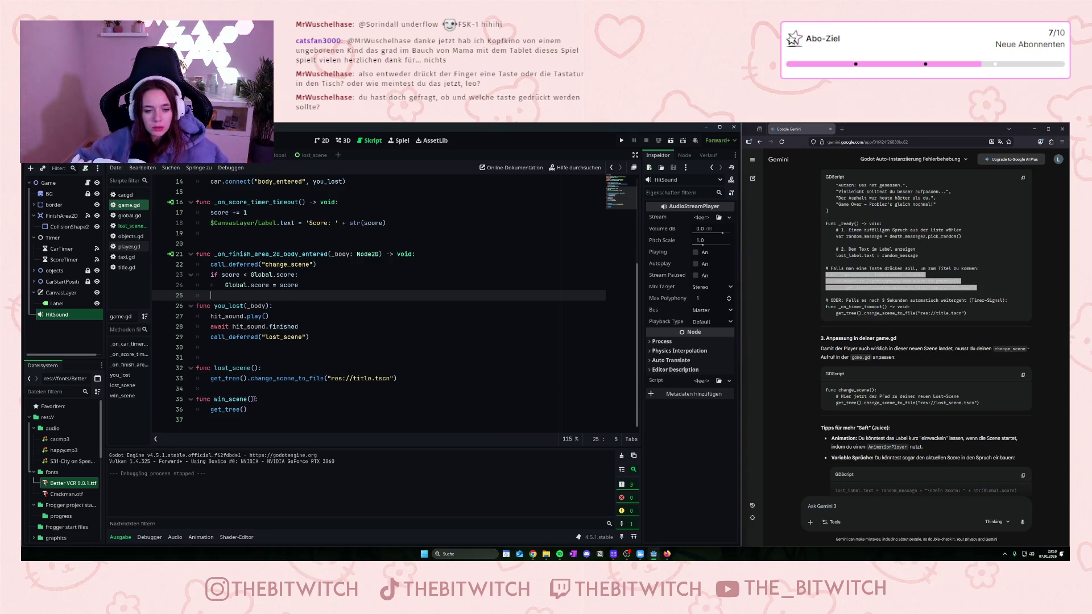
{"action": "left_click", "coordinate": [236, 358]}
{"action": "key", "text": "BackSpace"}
{"action": "key", "text": "BackSpace"}
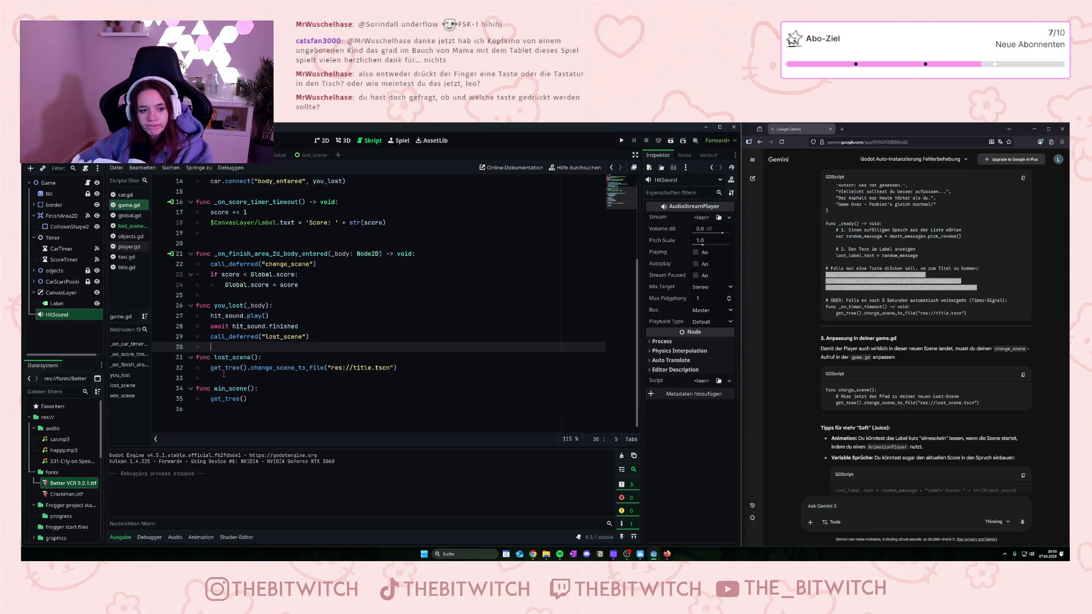
Step: Copy the whole game.gd script into Gemini's question box
{"action": "left_click", "coordinate": [277, 413]}
{"action": "key", "text": "ctrl+a"}
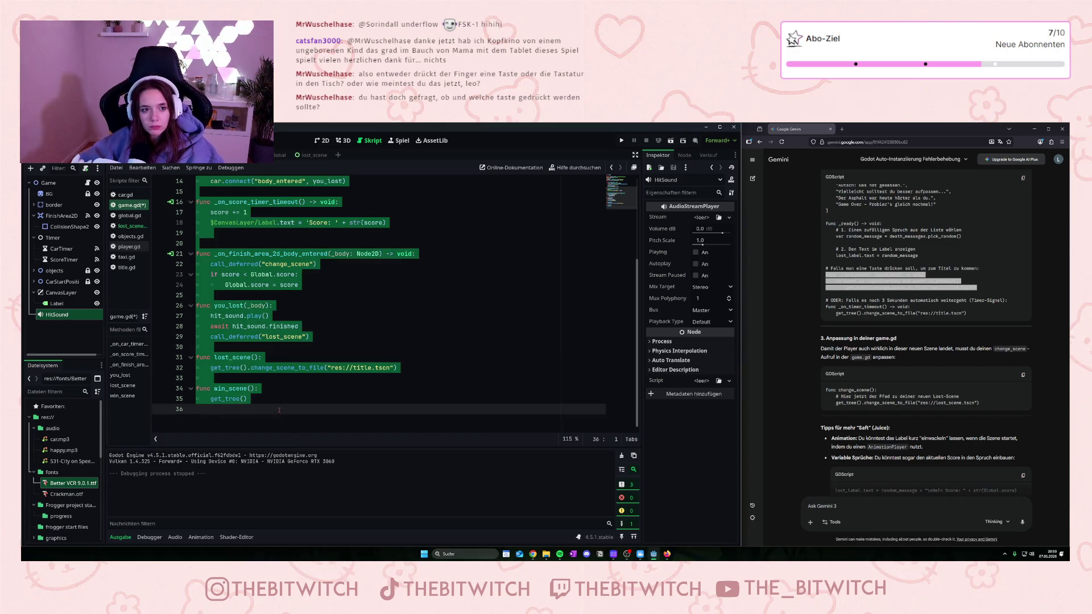
{"action": "scroll", "coordinate": [279, 410], "scroll_direction": "up", "scroll_amount": 5}
{"action": "left_click", "coordinate": [842, 506]}
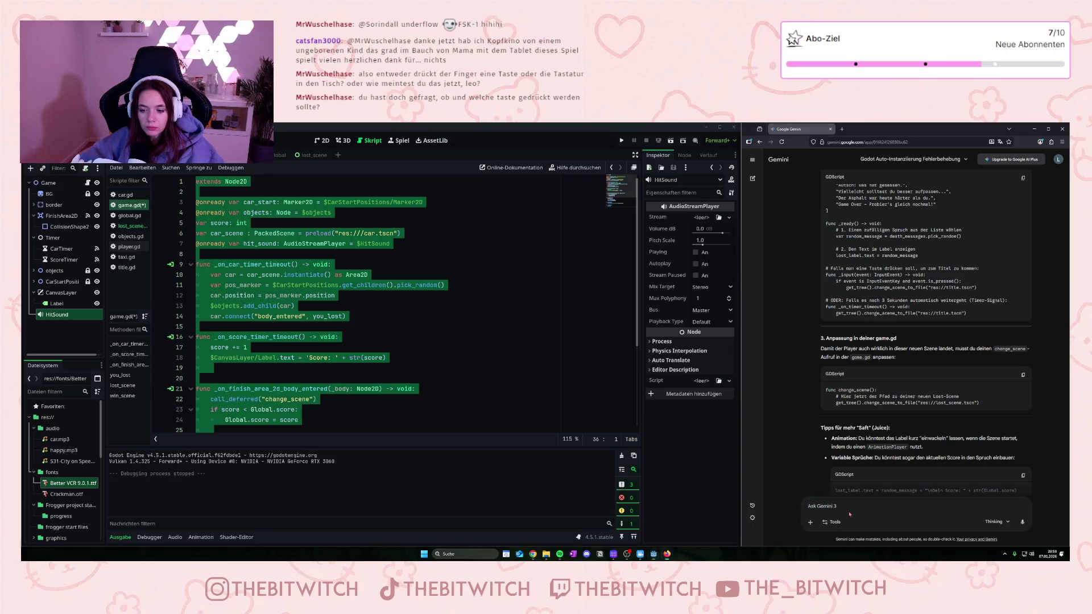
{"action": "type", "text": "func lost_scene(): \tget_tree().change_scene_to_file(\"res://title.tscn\")  func win_scene(): \tget_tree()"}
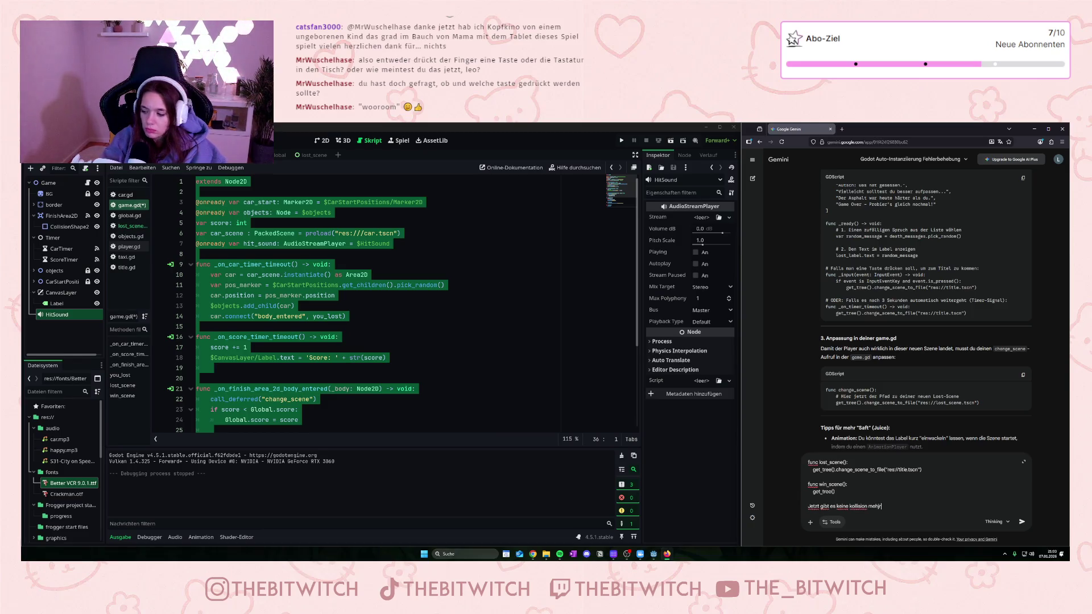
Step: Send the missing-collision question to Gemini and read through its corrected game.gd
{"action": "key", "text": "Return"}
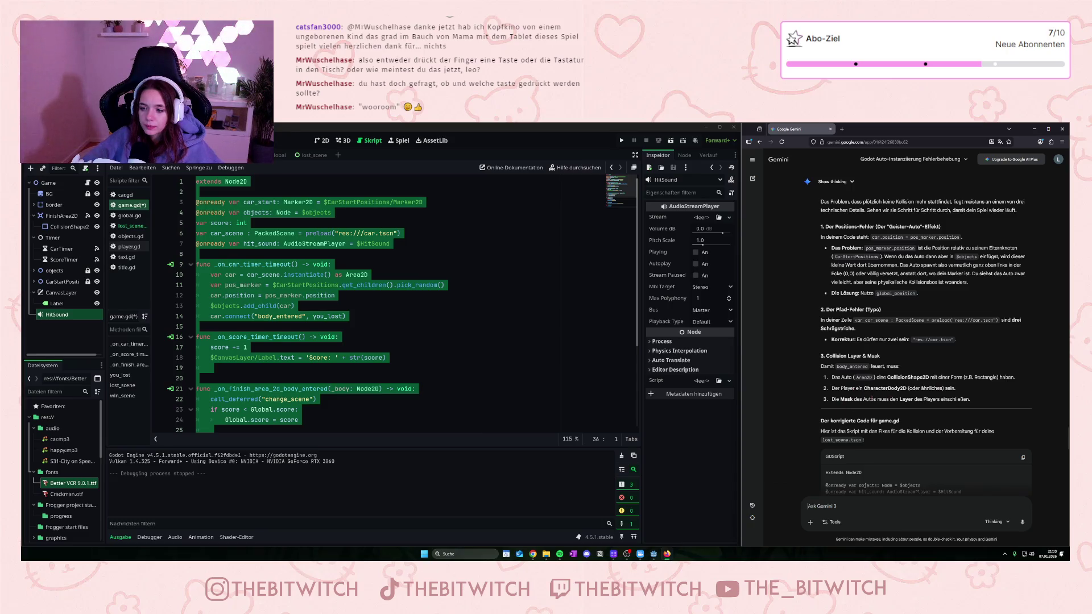
{"action": "scroll", "coordinate": [933, 411], "scroll_direction": "down", "scroll_amount": 1}
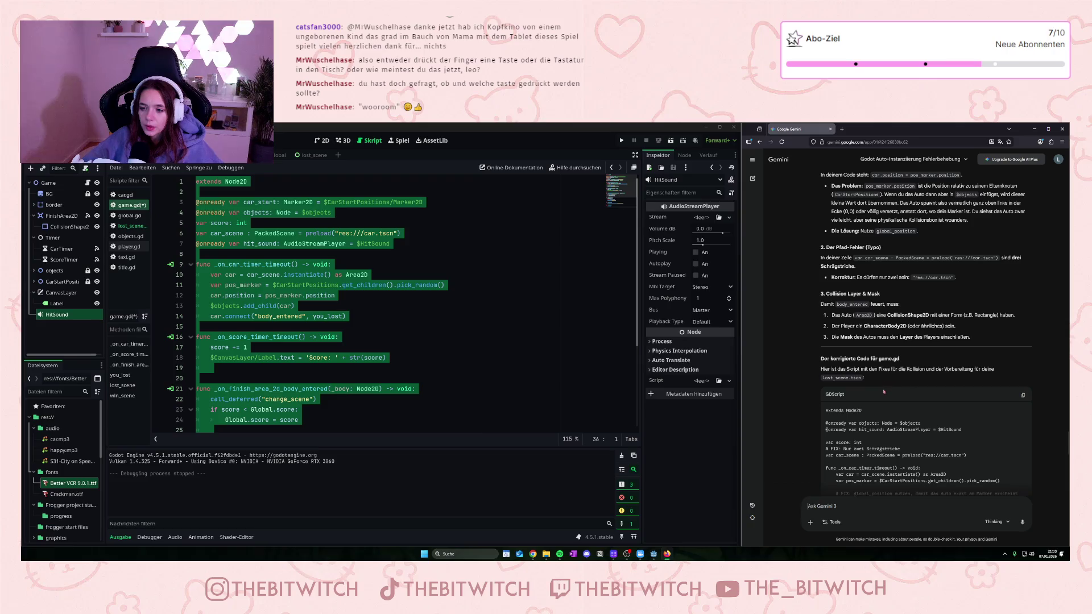
{"action": "scroll", "coordinate": [880, 391], "scroll_direction": "down", "scroll_amount": 1}
{"action": "scroll", "coordinate": [880, 392], "scroll_direction": "down", "scroll_amount": 3}
{"action": "scroll", "coordinate": [879, 396], "scroll_direction": "down", "scroll_amount": 3}
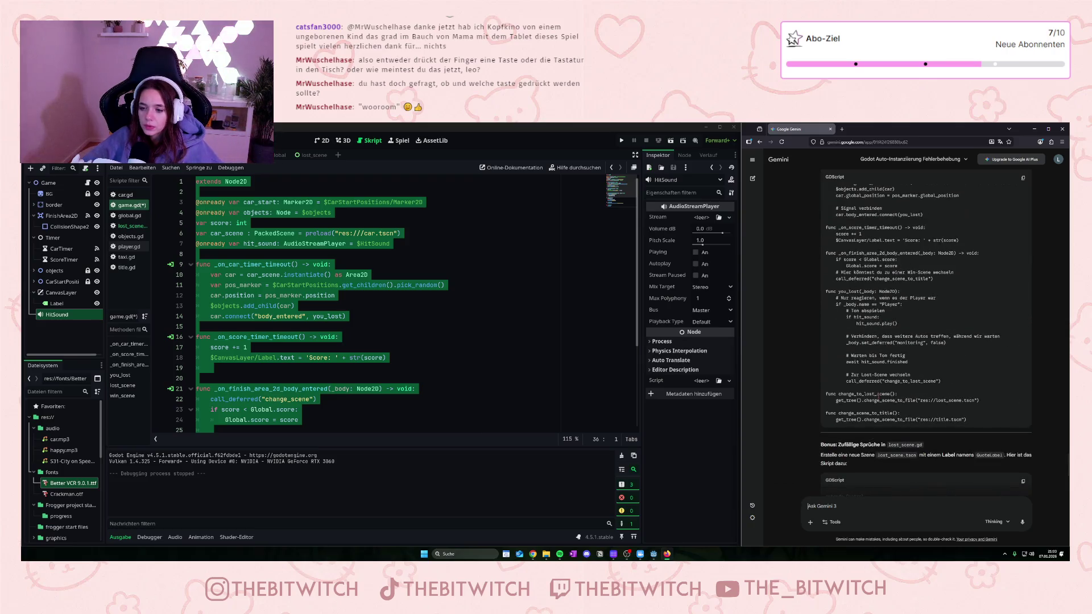
{"action": "scroll", "coordinate": [878, 392], "scroll_direction": "down", "scroll_amount": 1}
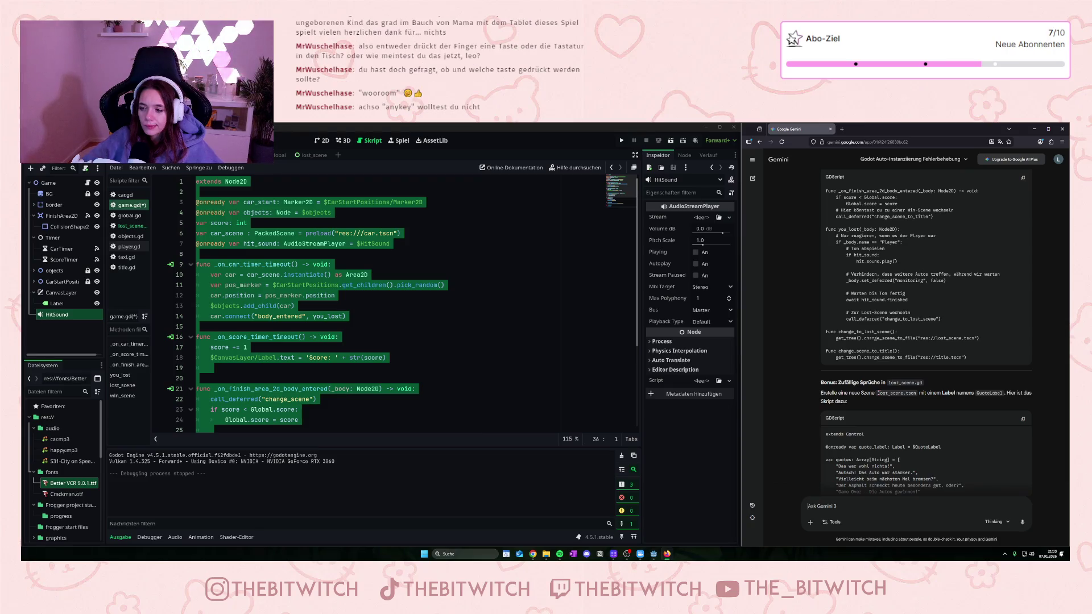
{"action": "scroll", "coordinate": [878, 392], "scroll_direction": "up", "scroll_amount": 2}
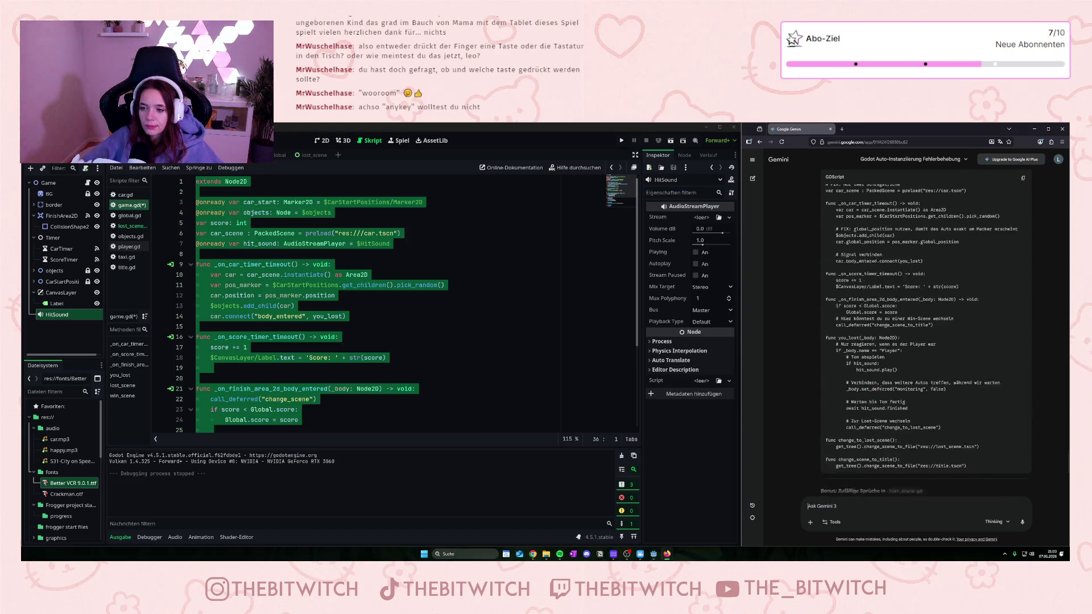
{"action": "left_click", "coordinate": [378, 316]}
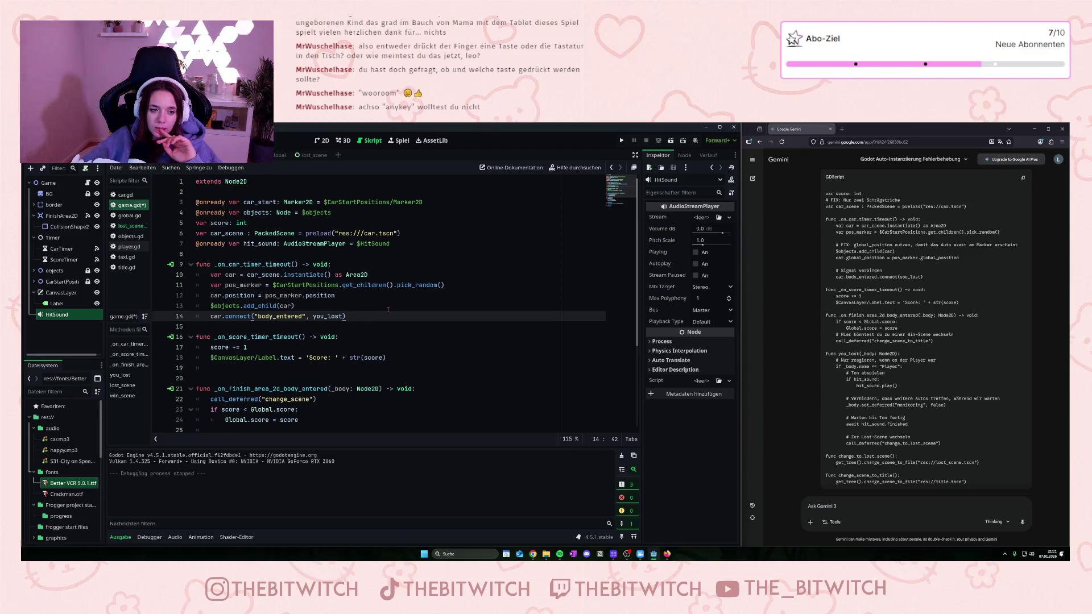
Step: Comment out hit_sound.play() and await hit_sound.finished on lines 27–28 of you_lost
{"action": "left_click", "coordinate": [382, 322]}
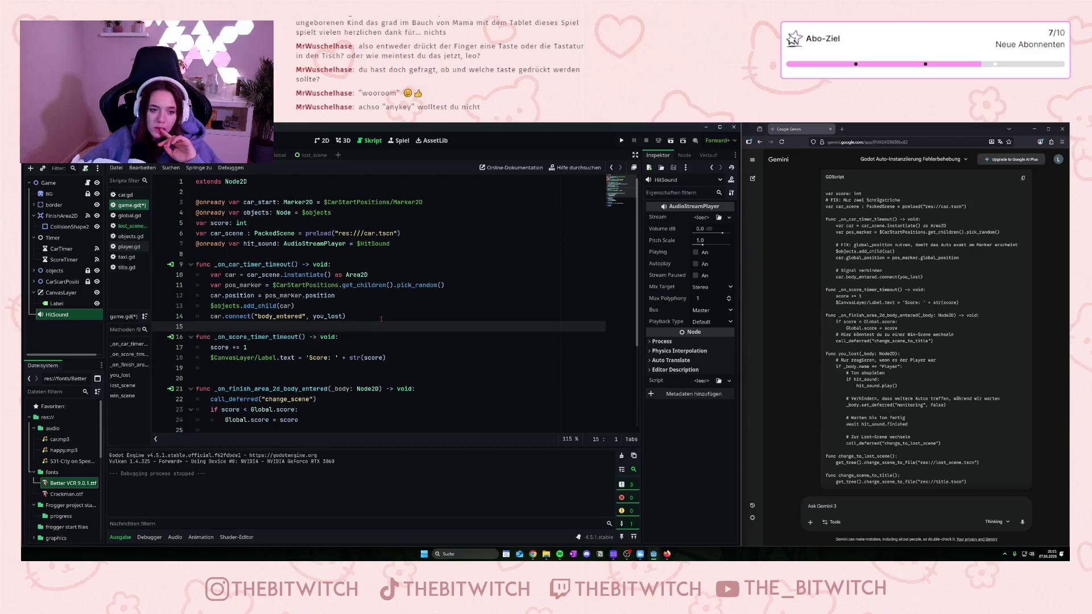
{"action": "scroll", "coordinate": [381, 323], "scroll_direction": "down", "scroll_amount": 4}
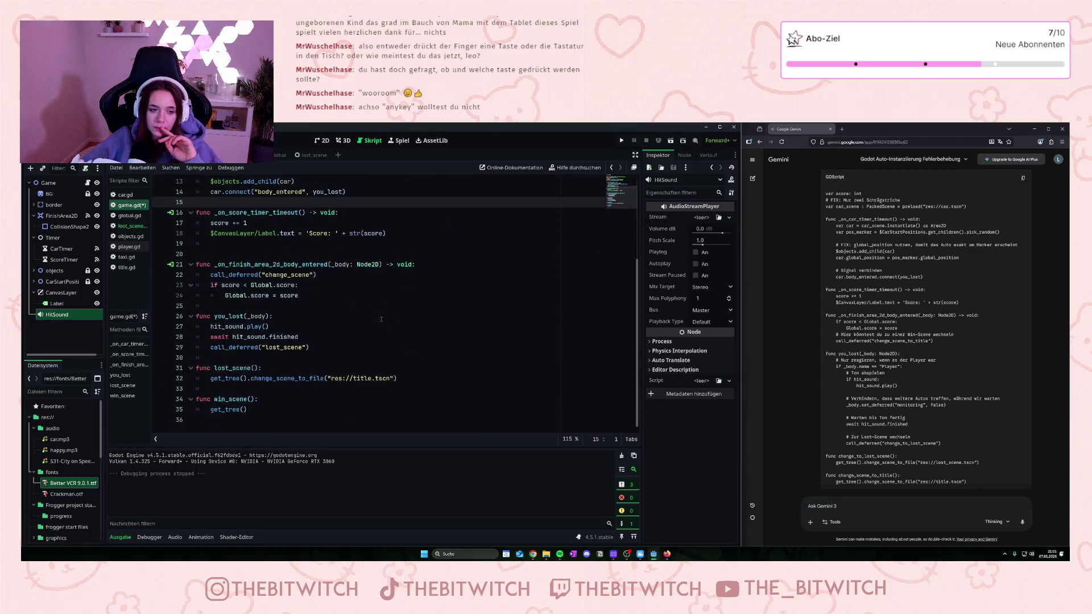
{"action": "scroll", "coordinate": [382, 320], "scroll_direction": "up", "scroll_amount": 1}
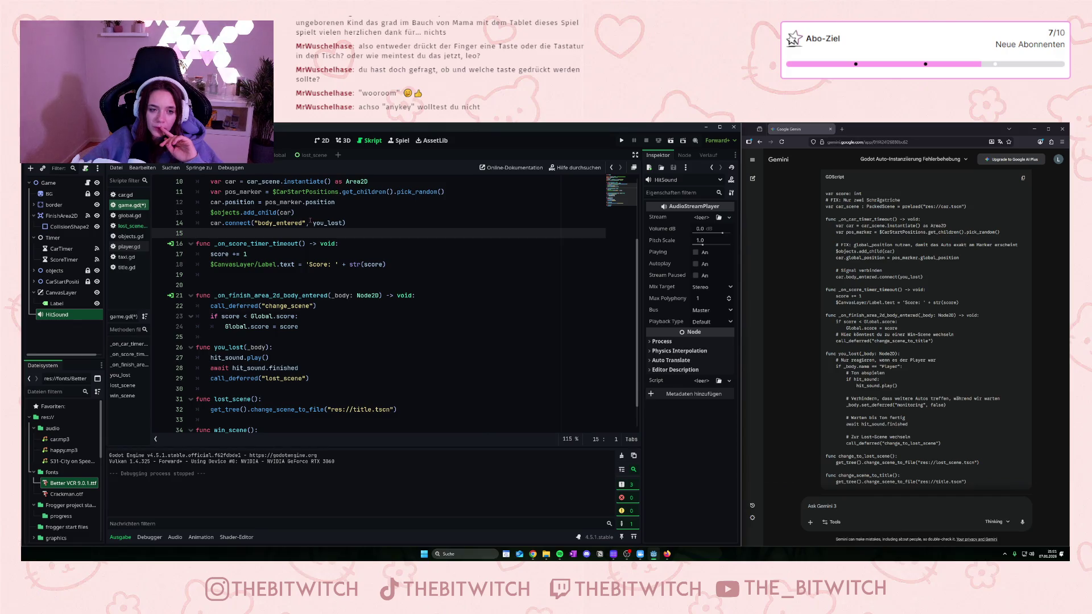
{"action": "mouse_move", "coordinate": [334, 226]}
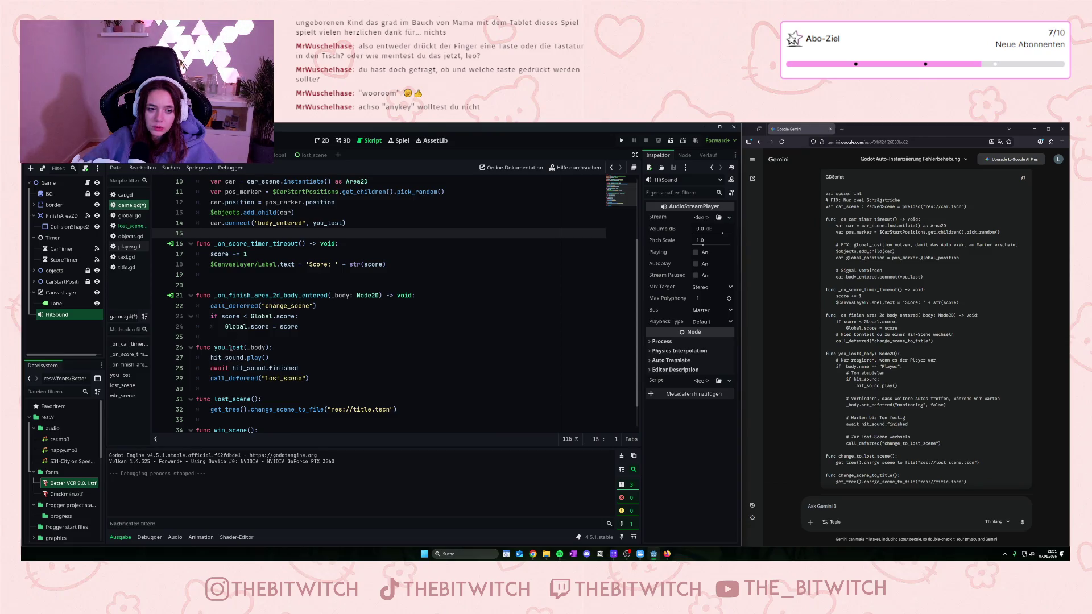
{"action": "scroll", "coordinate": [231, 347], "scroll_direction": "down", "scroll_amount": 1}
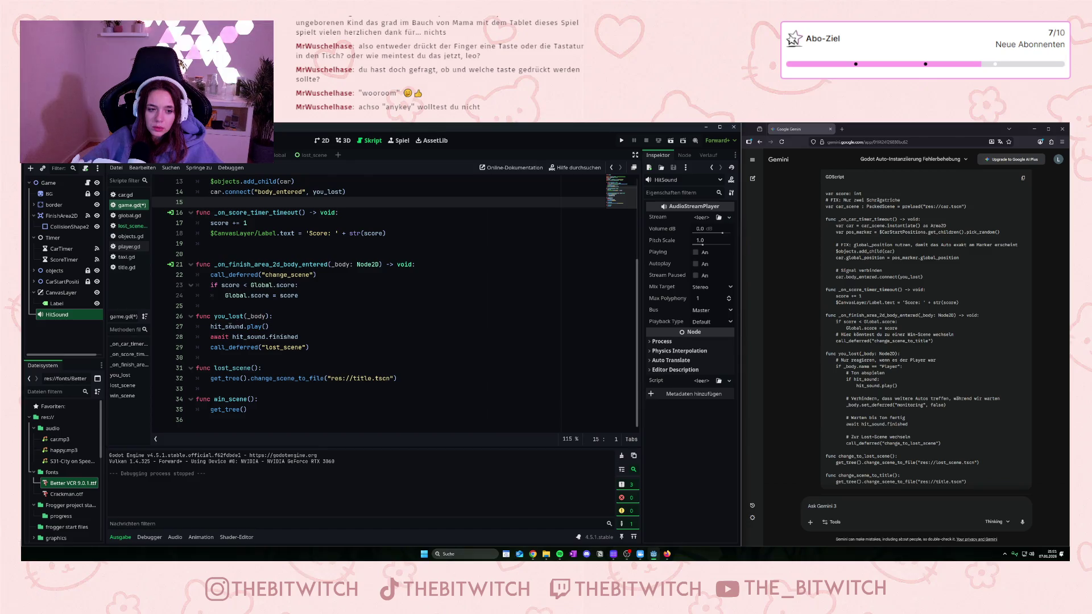
{"action": "mouse_move", "coordinate": [261, 322]}
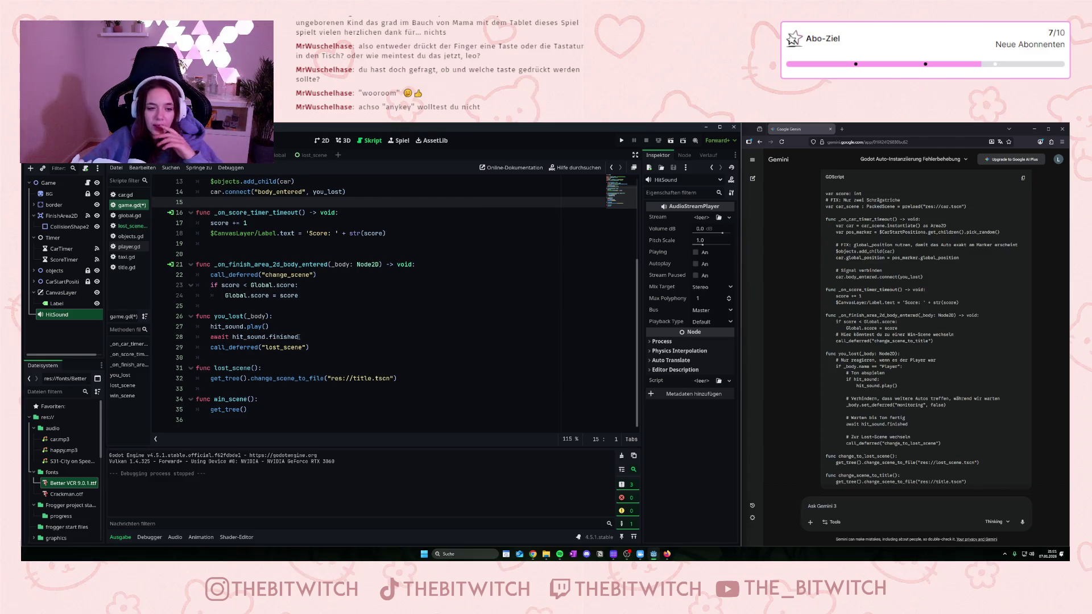
{"action": "left_click", "coordinate": [210, 338]}
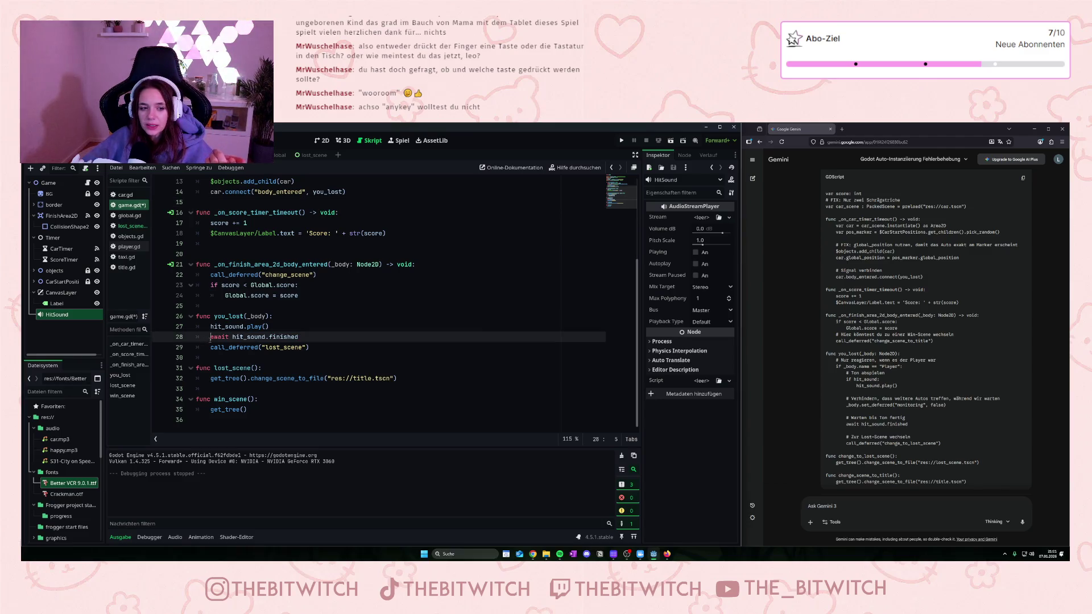
{"action": "type", "text": "#"}
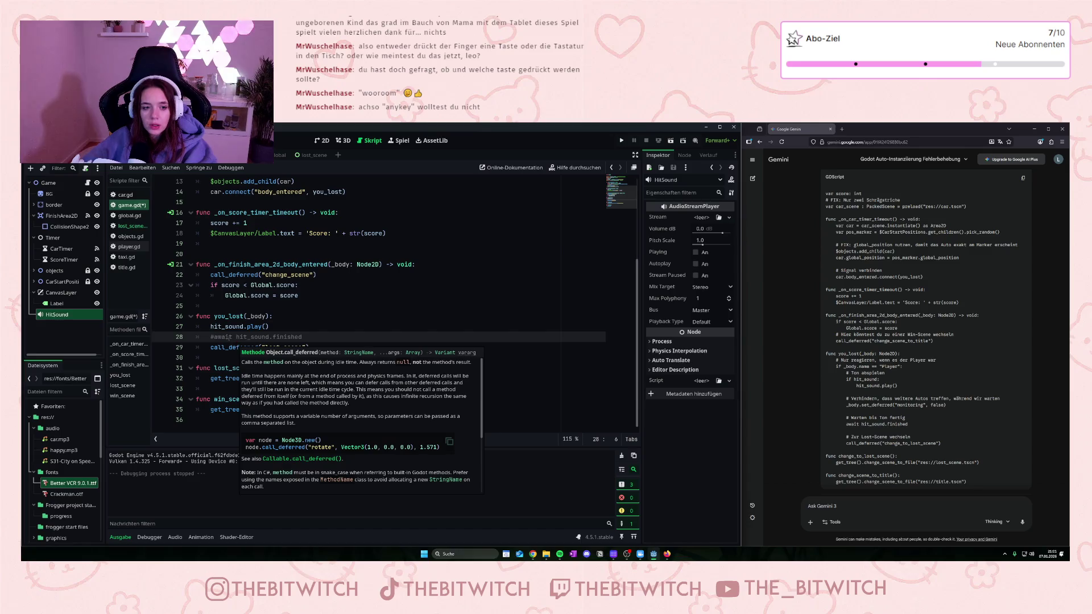
{"action": "left_click", "coordinate": [211, 327]}
{"action": "type", "text": "#"}
Step: Save game.gd and run the game to test the change
{"action": "left_click", "coordinate": [320, 320]}
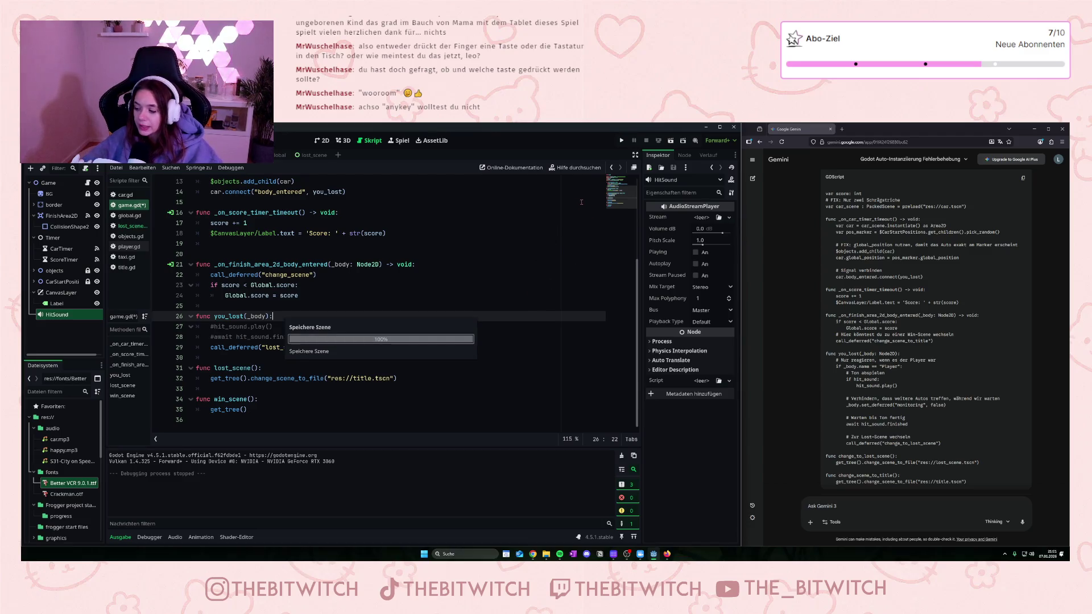
{"action": "key", "text": "ctrl+s"}
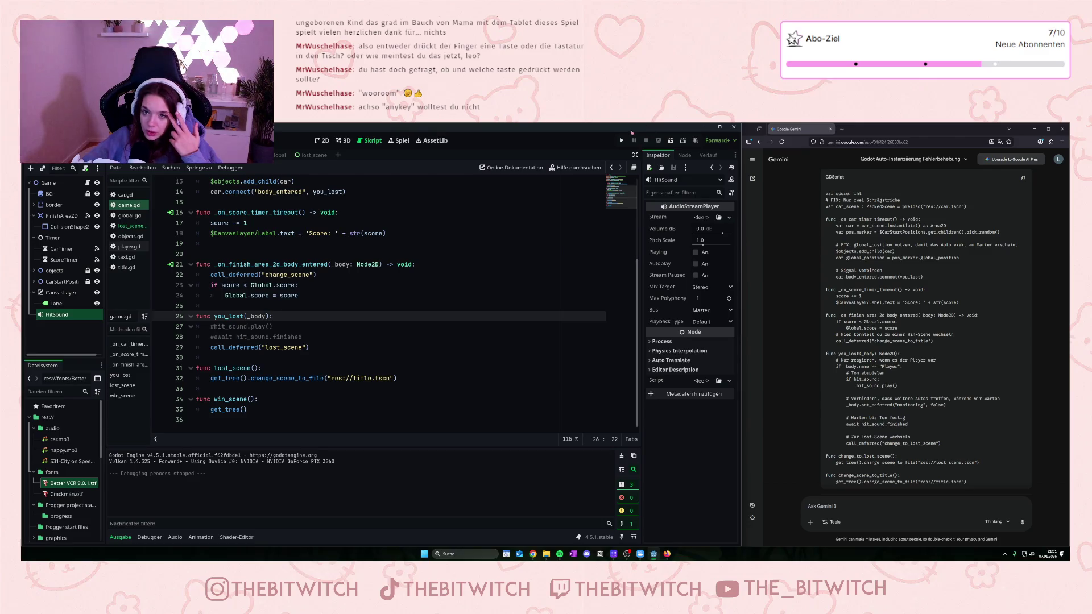
{"action": "left_click", "coordinate": [621, 141]}
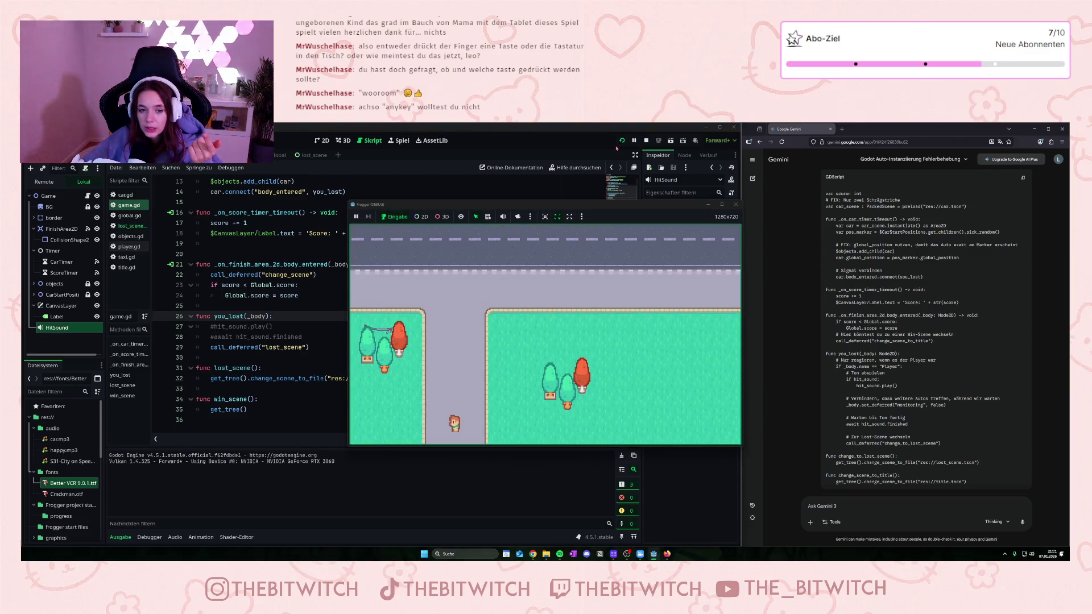
Step: Move the player toward the traffic, then stop the test run
{"action": "key", "text": "Up"}
{"action": "key", "text": "Right"}
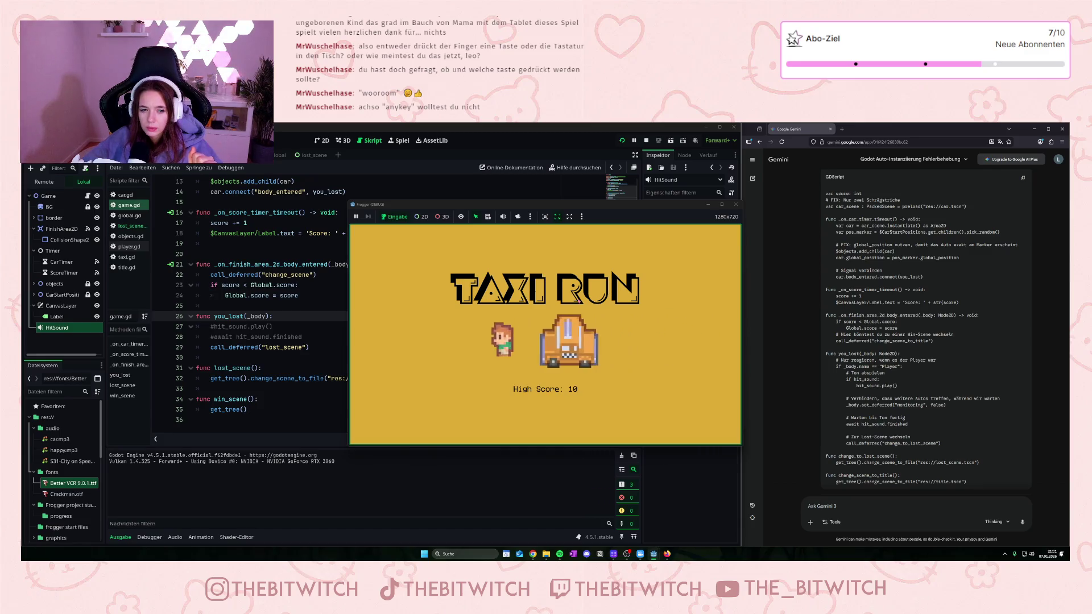
{"action": "key", "text": "F8"}
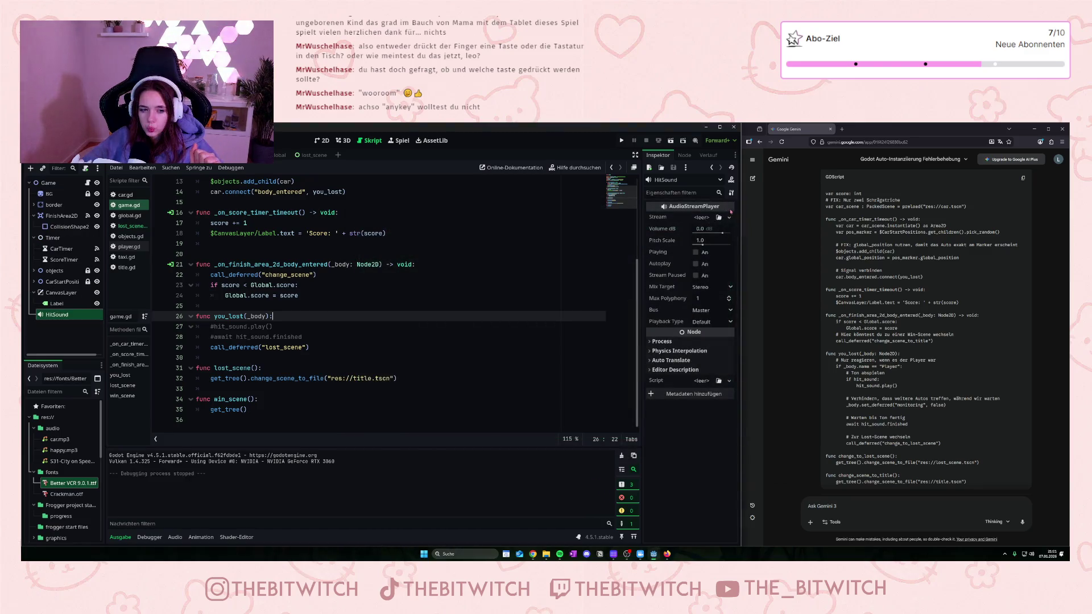
Step: Change the scene path from title to lost_scene.tscn and save
{"action": "double_click", "coordinate": [362, 378]}
{"action": "type", "text": "lost"}
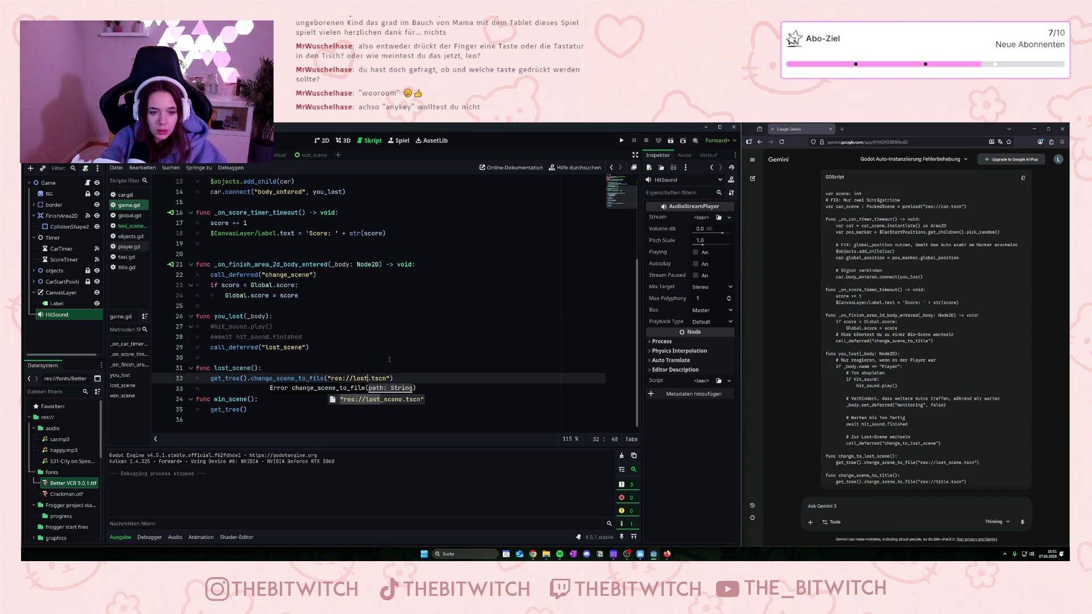
{"action": "type", "text": "_scene"}
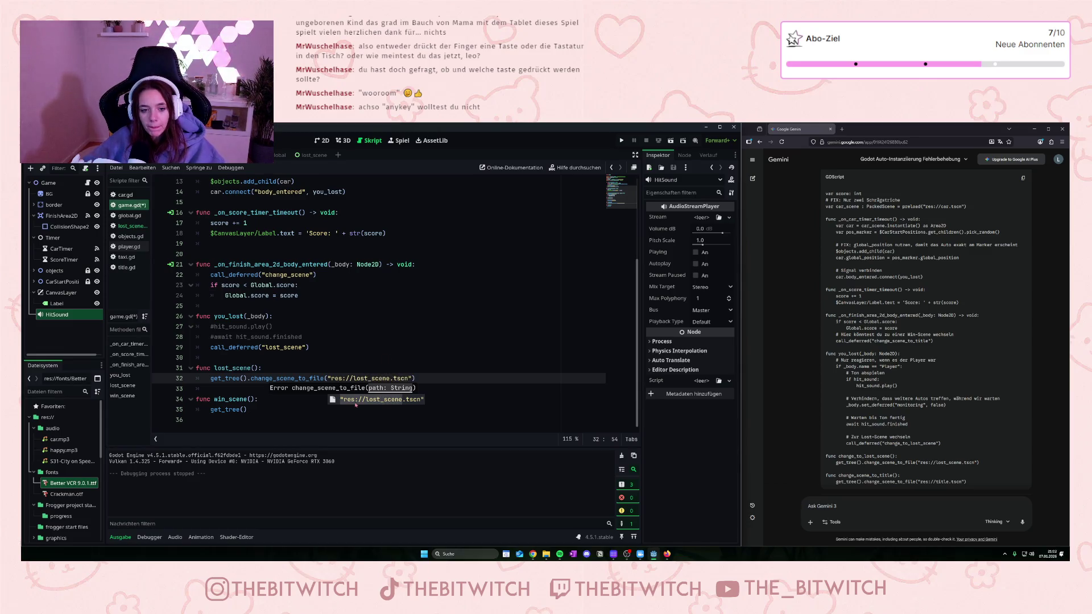
{"action": "left_click", "coordinate": [411, 371]}
{"action": "key", "text": "ctrl+s"}
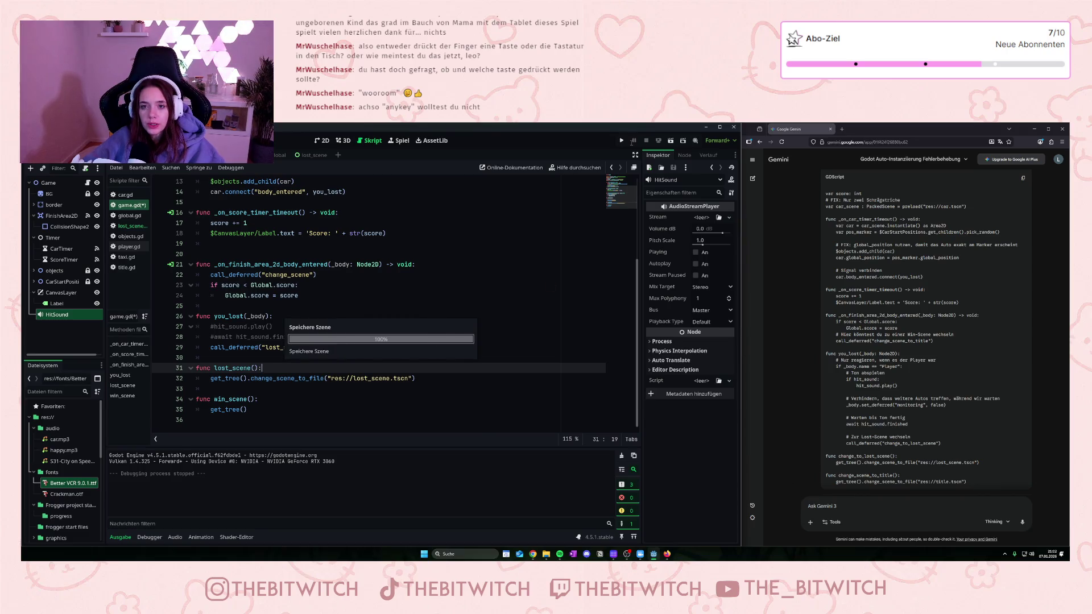
Step: Run the game, die in traffic to see the red screen, then edit lost_scene
{"action": "left_click", "coordinate": [622, 140]}
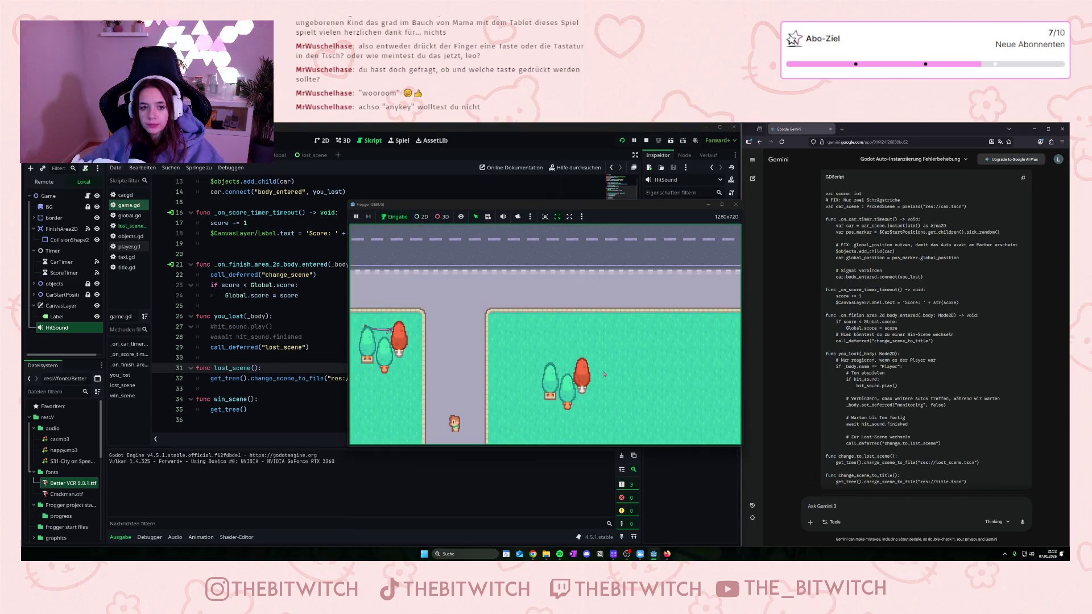
{"action": "key", "text": "Up"}
{"action": "key", "text": "Up"}
{"action": "key", "text": "Up"}
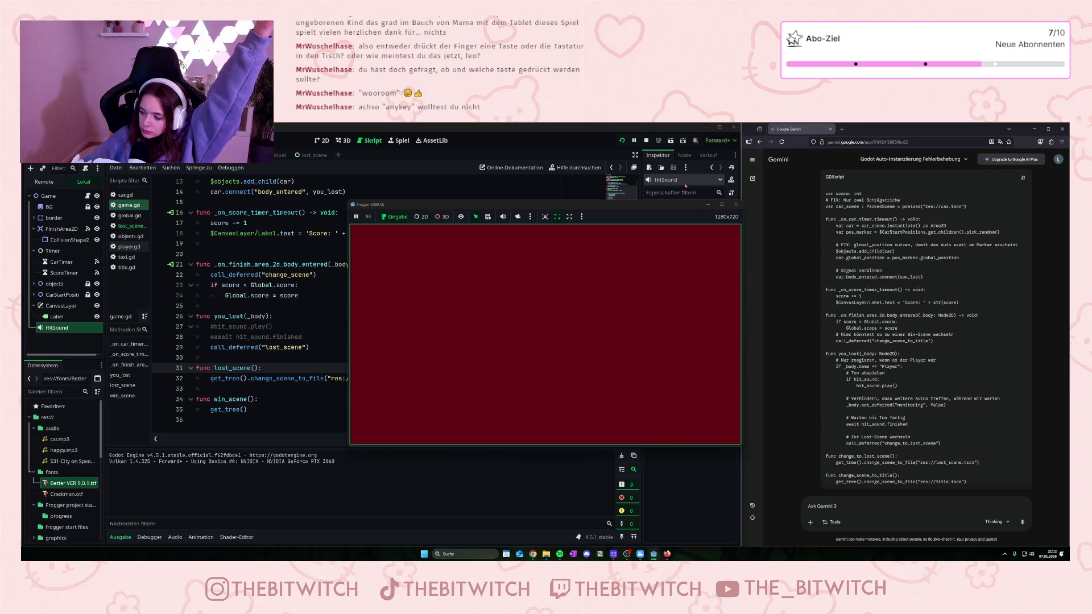
{"action": "left_click", "coordinate": [739, 205]}
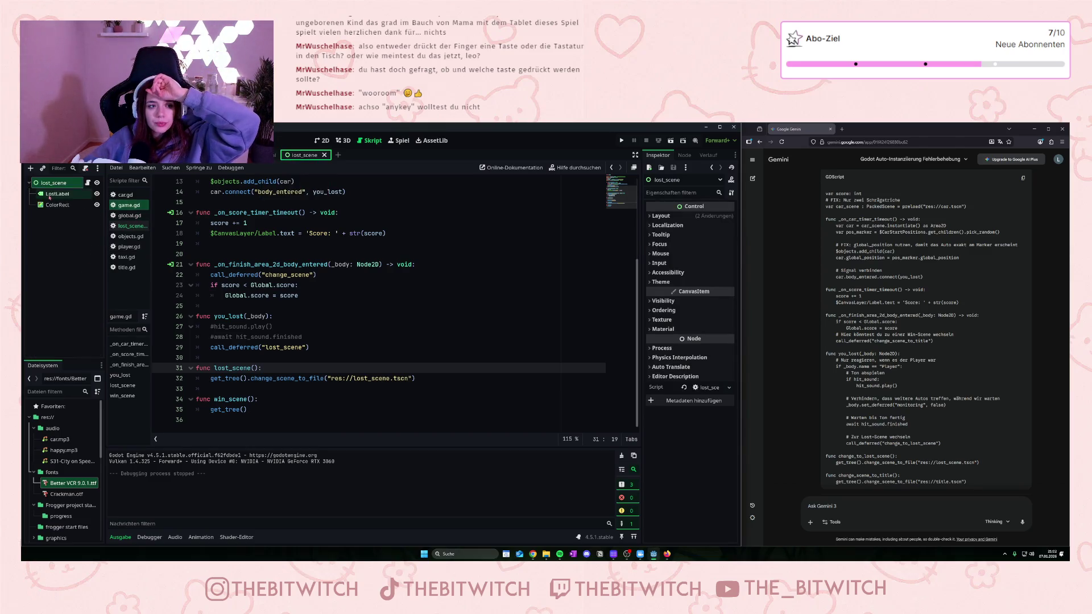
{"action": "left_click", "coordinate": [310, 154]}
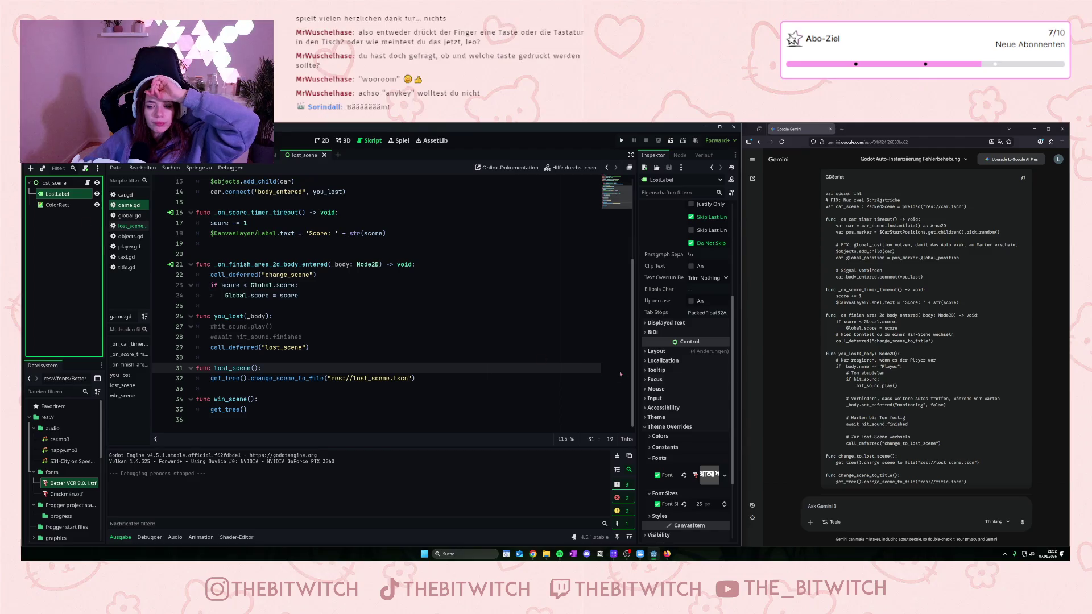
Step: Add a Label node under the lost_scene root, found by searching 'labe'
{"action": "left_click", "coordinate": [648, 351]}
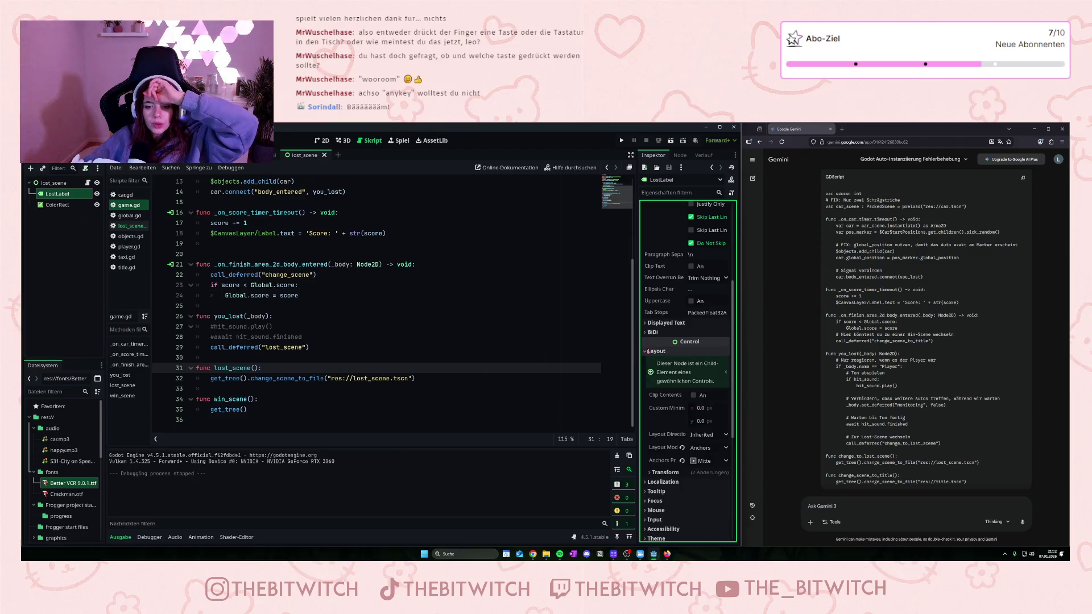
{"action": "left_click", "coordinate": [648, 351]}
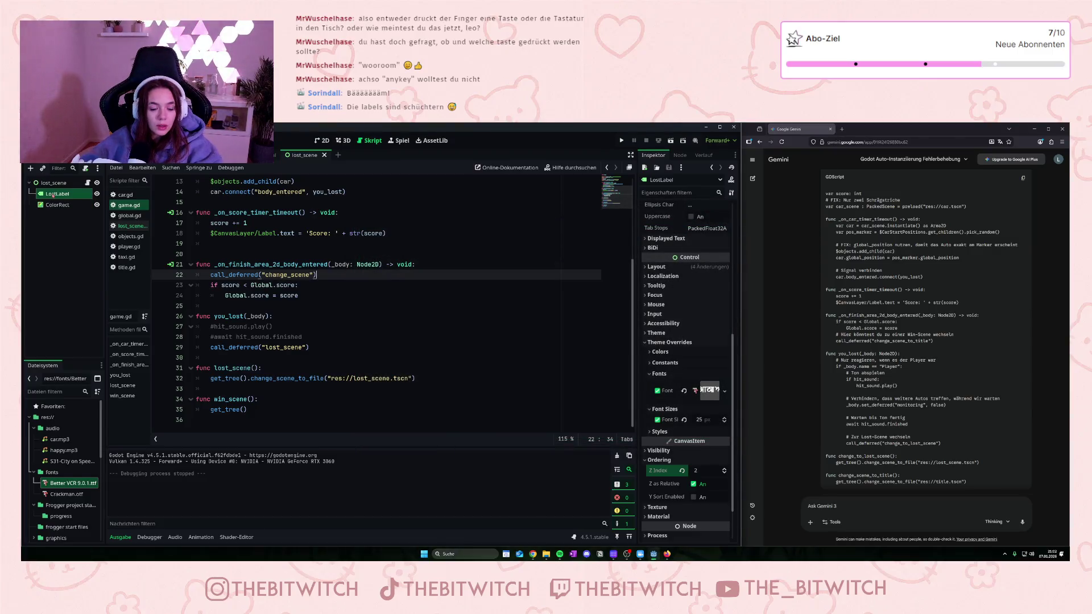
{"action": "left_click", "coordinate": [52, 183]}
{"action": "key", "text": "ctrl+a"}
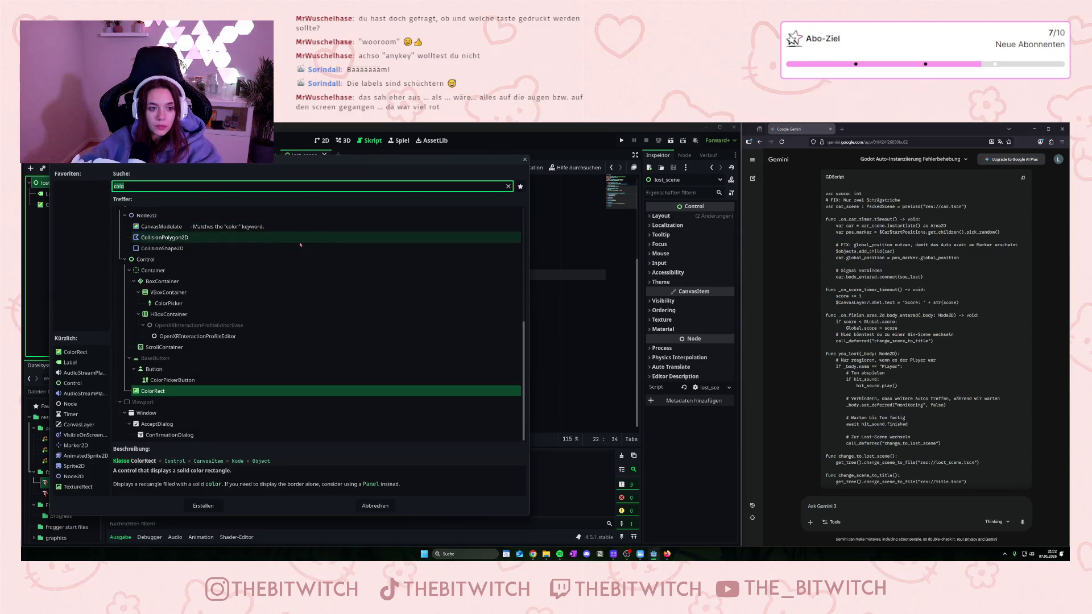
{"action": "type", "text": "labe"}
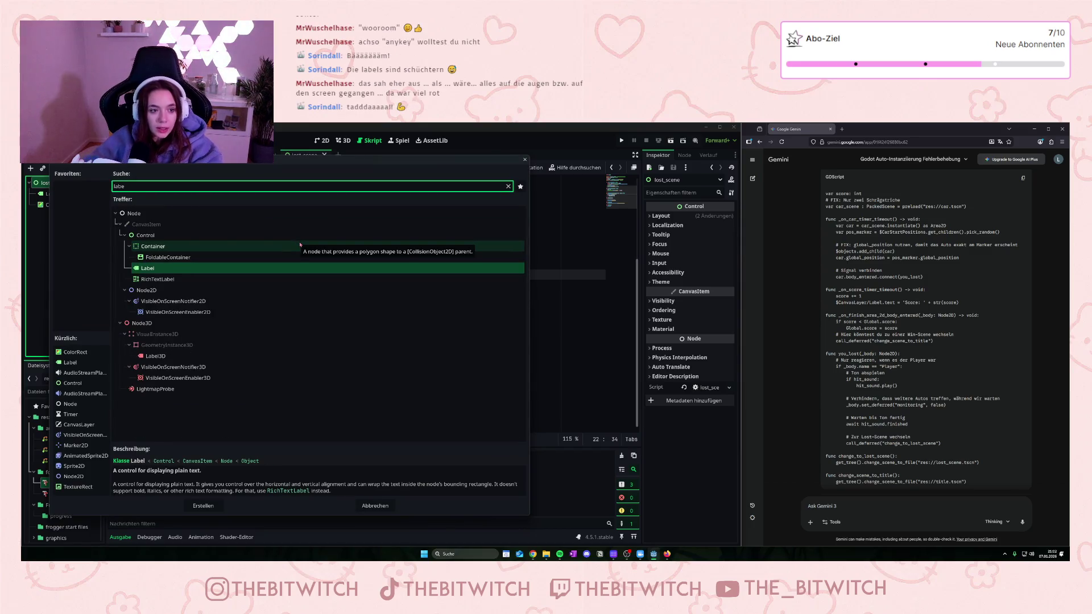
{"action": "left_click", "coordinate": [151, 269]}
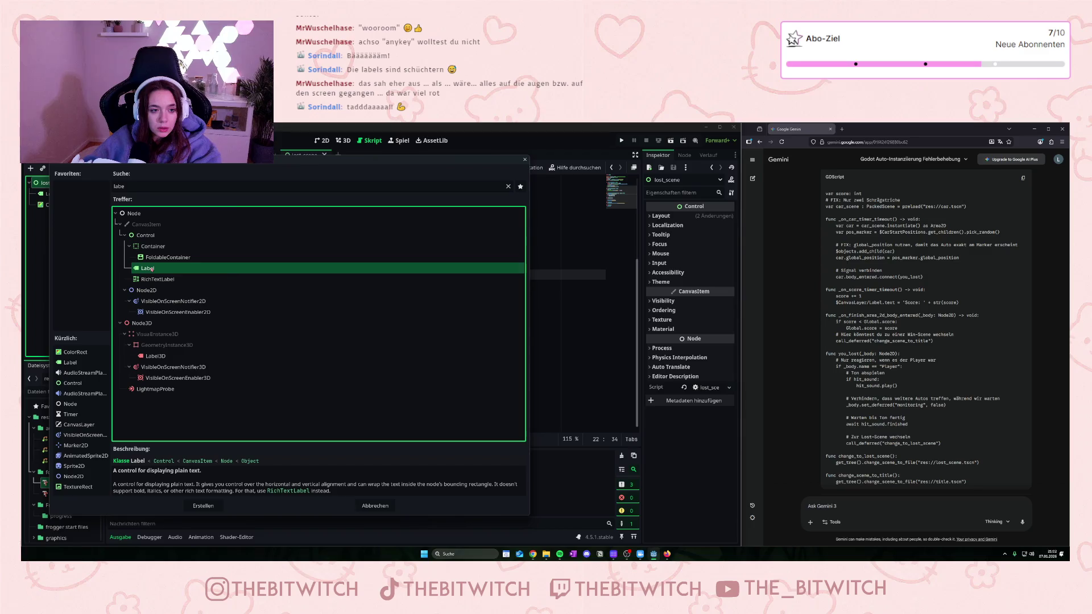
{"action": "double_click", "coordinate": [152, 268]}
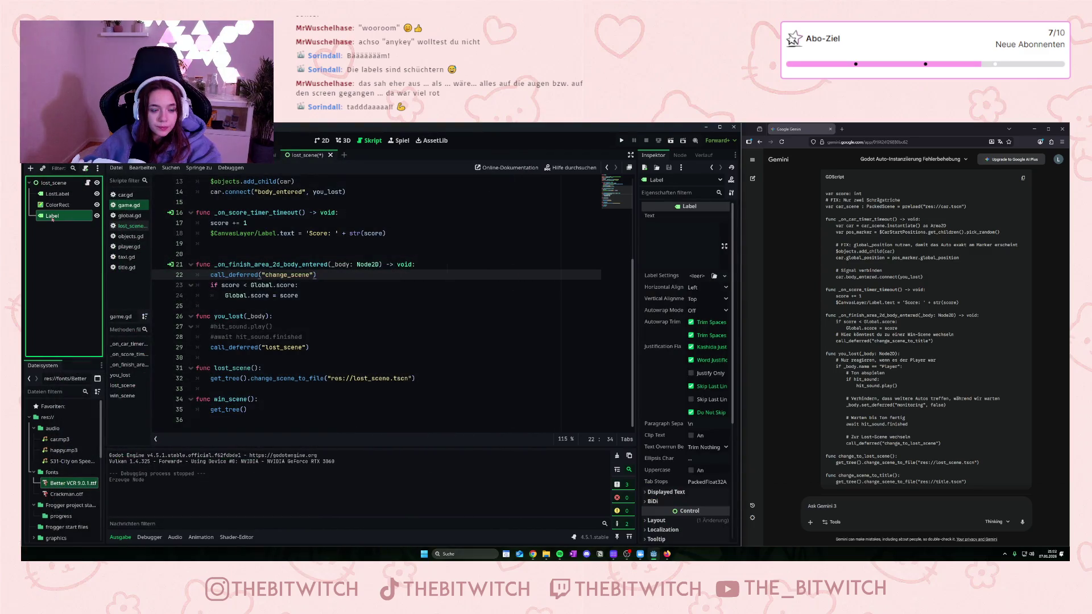
Step: In the 2D view, anchor the new Label to the screen centre with the Center preset
{"action": "left_click", "coordinate": [322, 140]}
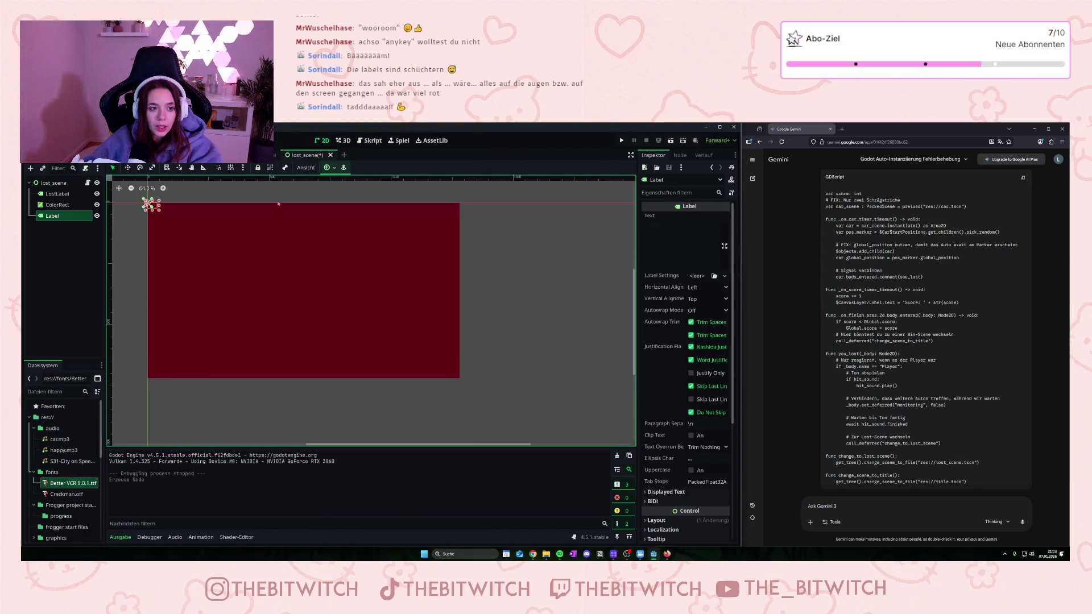
{"action": "left_click", "coordinate": [329, 167]}
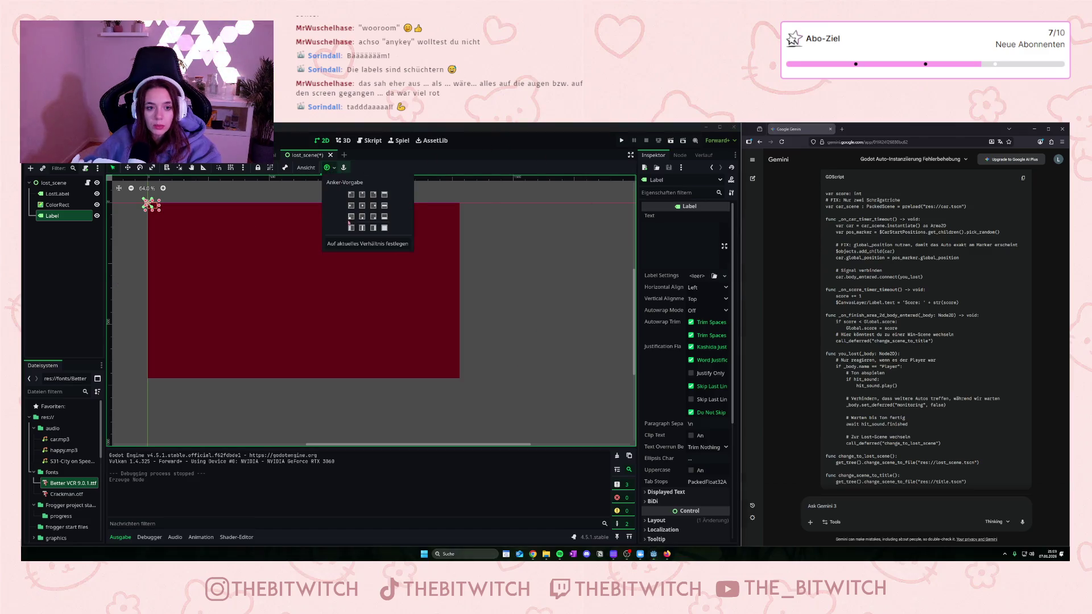
{"action": "left_click", "coordinate": [362, 205]}
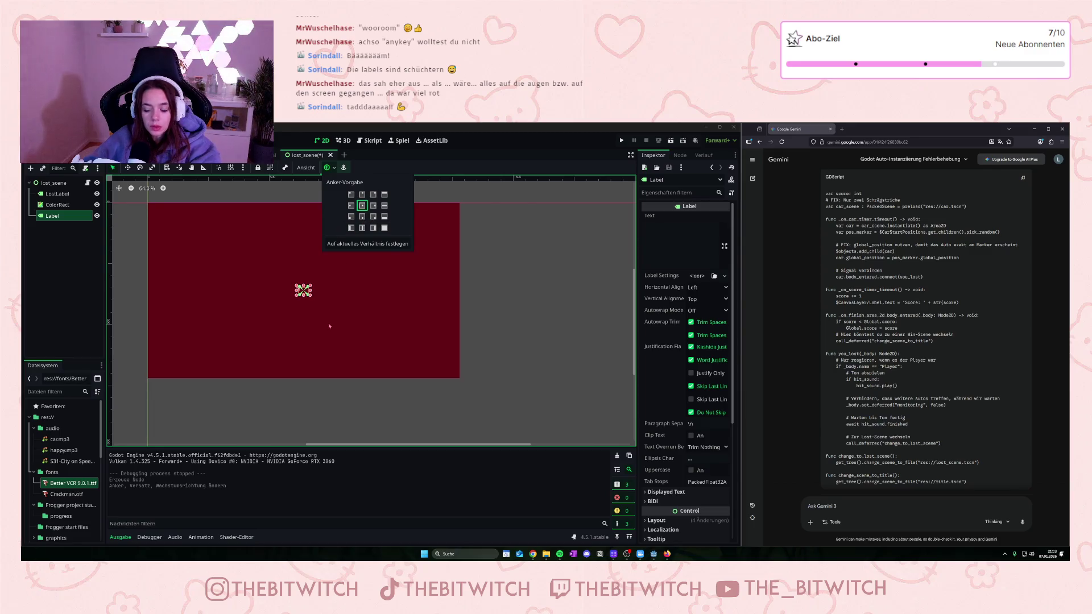
{"action": "key", "text": "Down"}
{"action": "key", "text": "Up"}
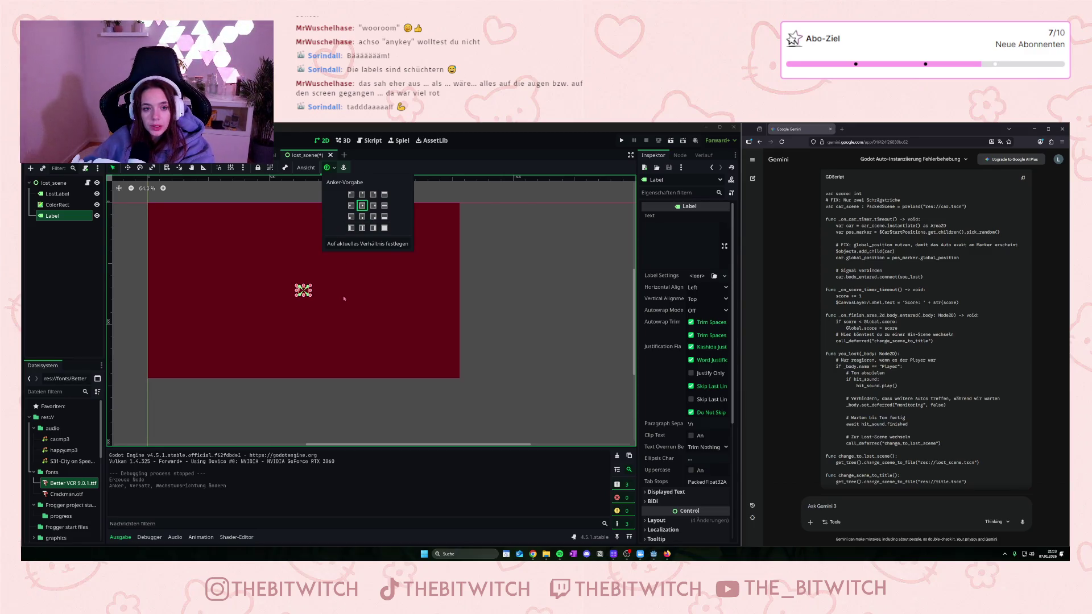
{"action": "left_click", "coordinate": [673, 375]}
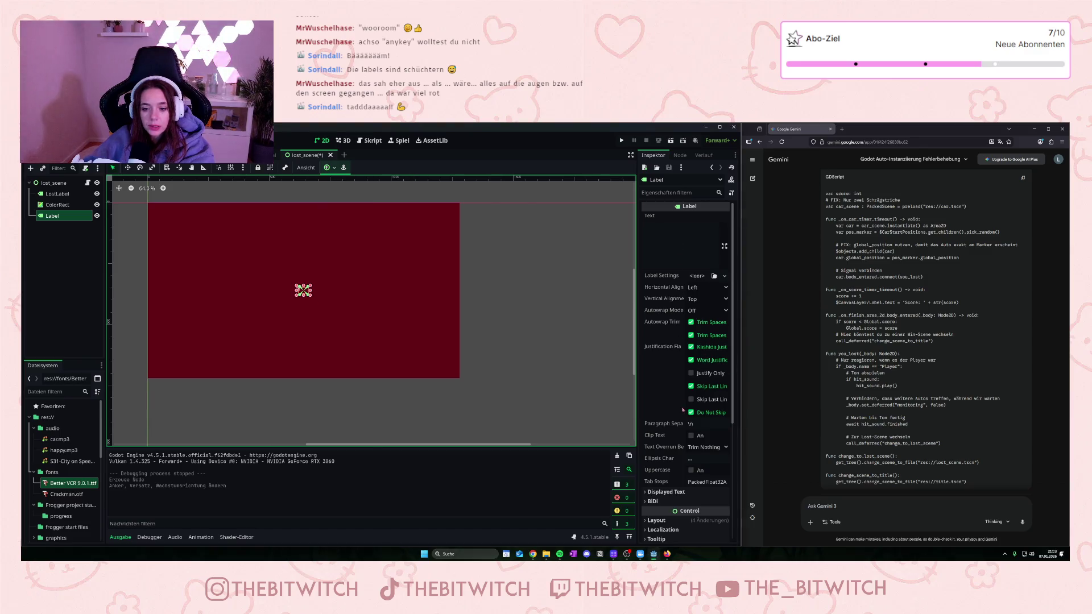
Step: Switch the Label's Layout anchors to Custom and set its top offset to 228
{"action": "scroll", "coordinate": [660, 392], "scroll_direction": "down", "scroll_amount": 5}
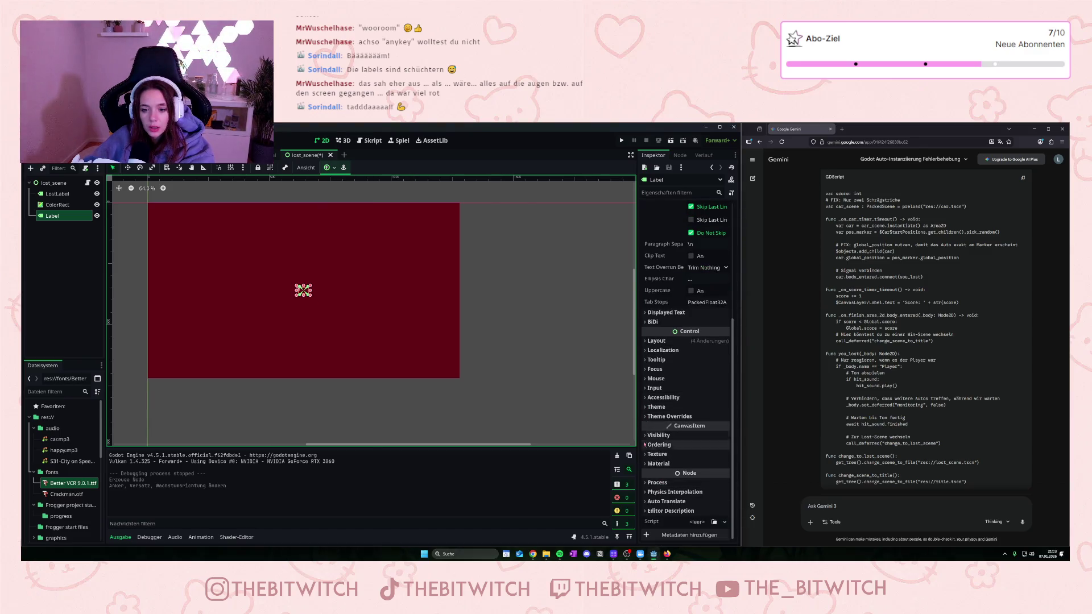
{"action": "left_click", "coordinate": [645, 342]}
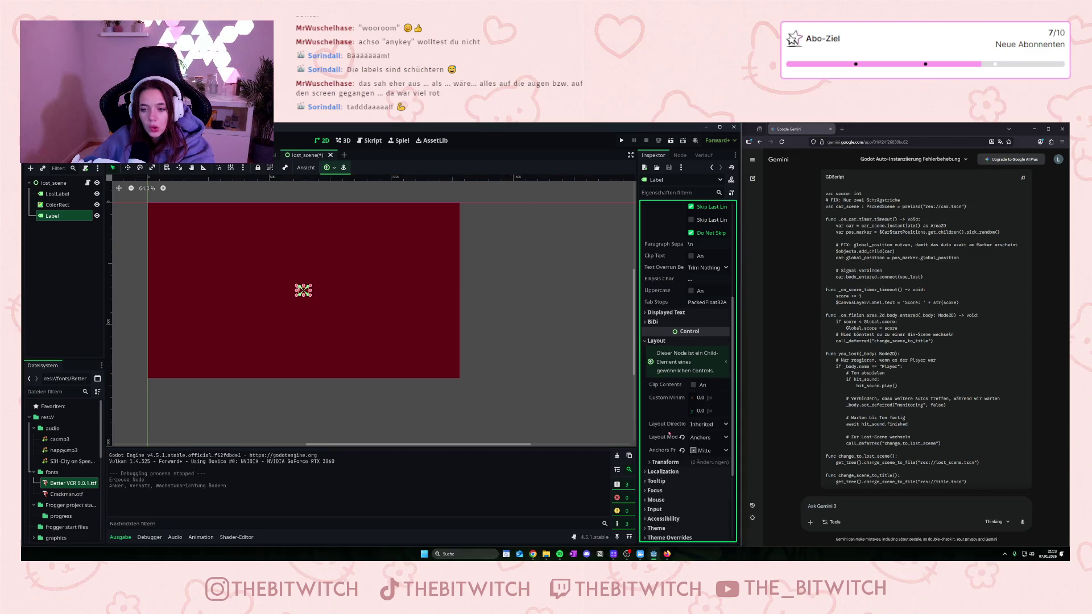
{"action": "left_click", "coordinate": [725, 452]}
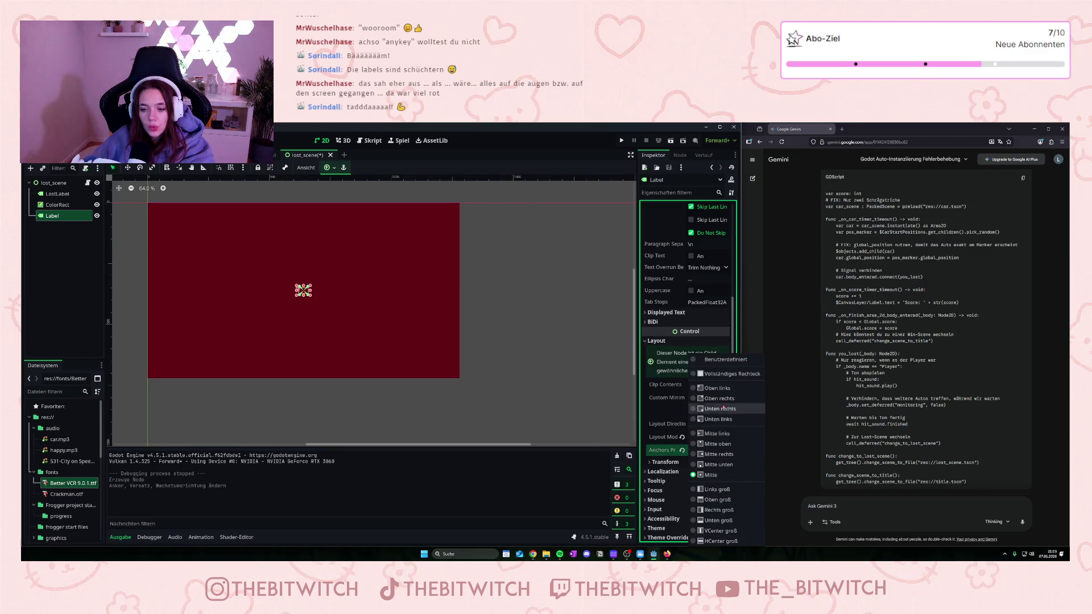
{"action": "left_click", "coordinate": [716, 360]}
{"action": "left_click", "coordinate": [673, 473]}
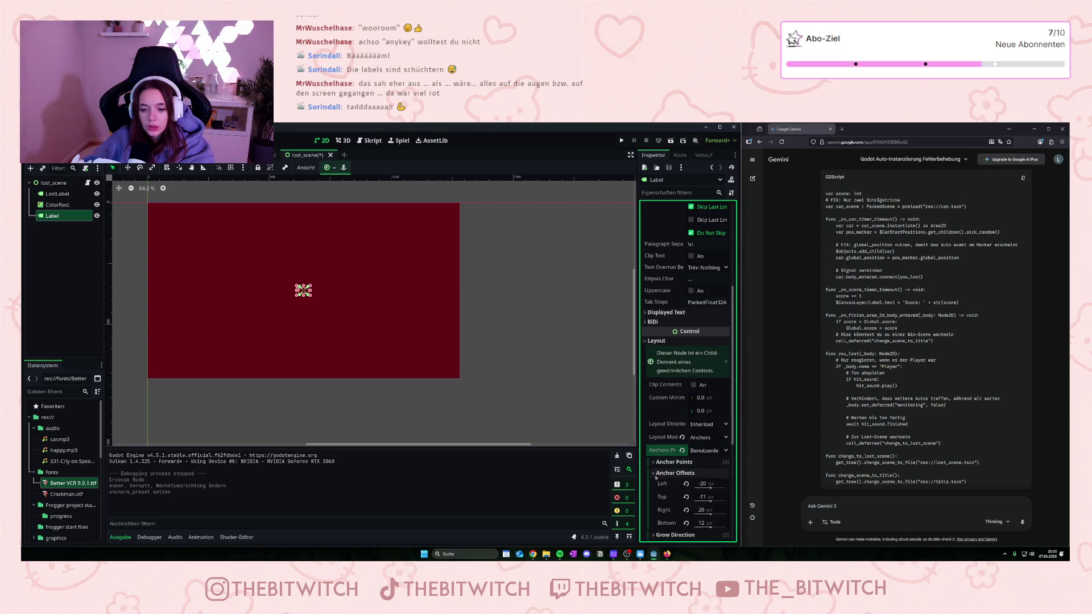
{"action": "left_click", "coordinate": [711, 498]}
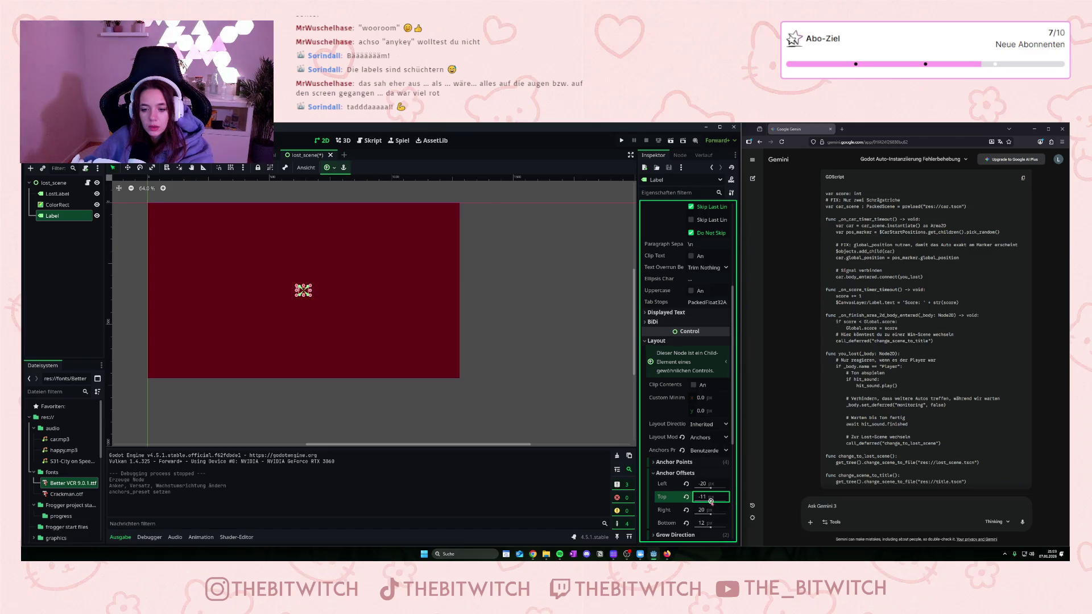
{"action": "mouse_move", "coordinate": [716, 504]}
{"action": "left_mouse_down"}
{"action": "mouse_move", "coordinate": [682, 503]}
{"action": "mouse_move", "coordinate": [734, 503]}
{"action": "mouse_move", "coordinate": [712, 502]}
{"action": "left_mouse_up"}
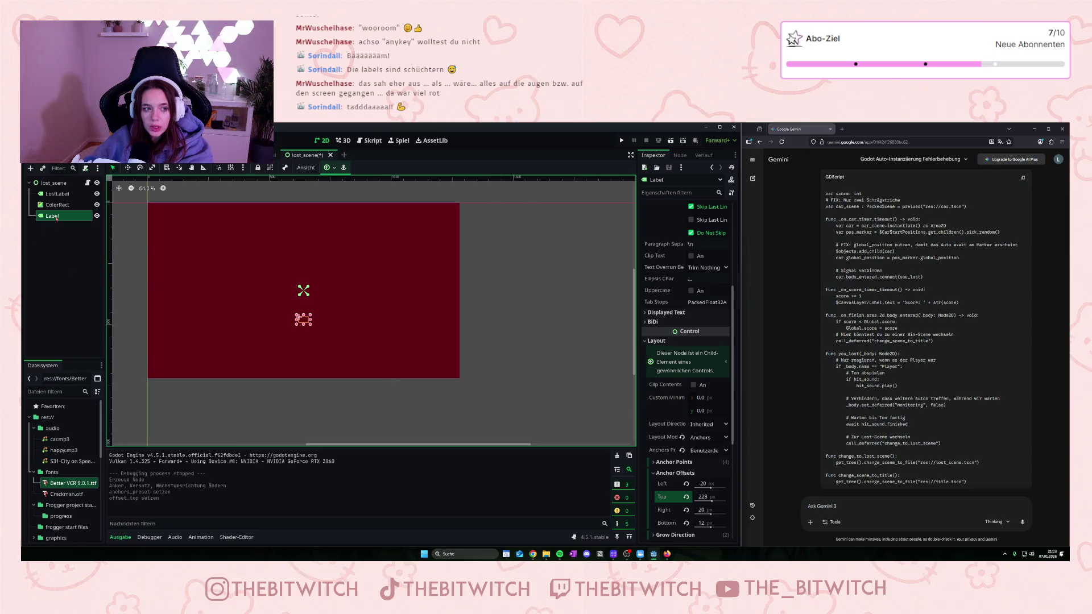
{"action": "scroll", "coordinate": [705, 221], "scroll_direction": "up", "scroll_amount": 5}
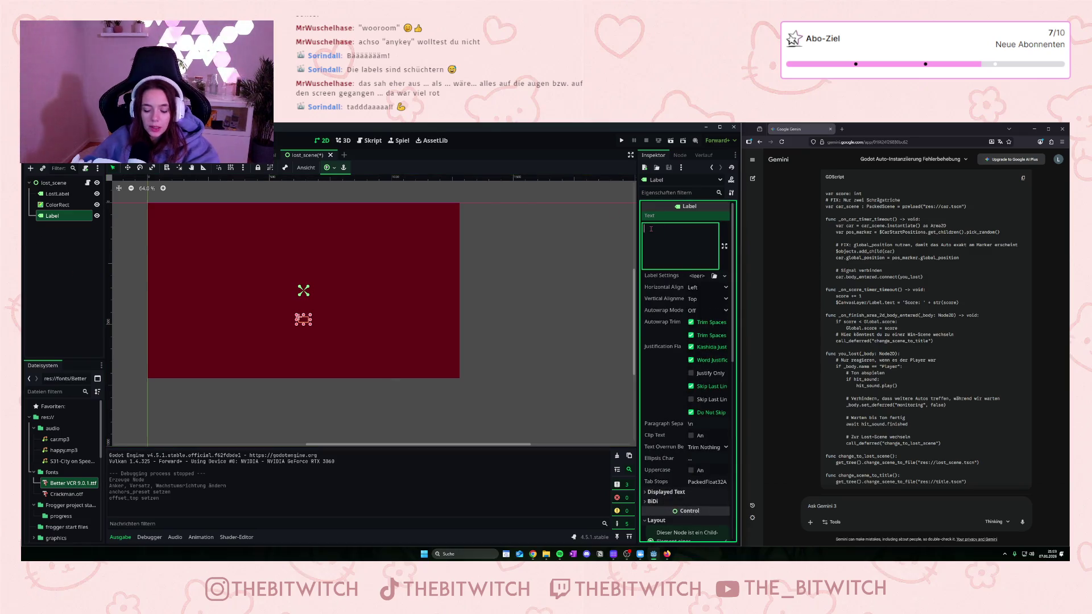
Step: Enter label text 'PResss Any Key', apply Better VCR.ttf as its font override, and save lost_scene
{"action": "type", "text": "PRess"}
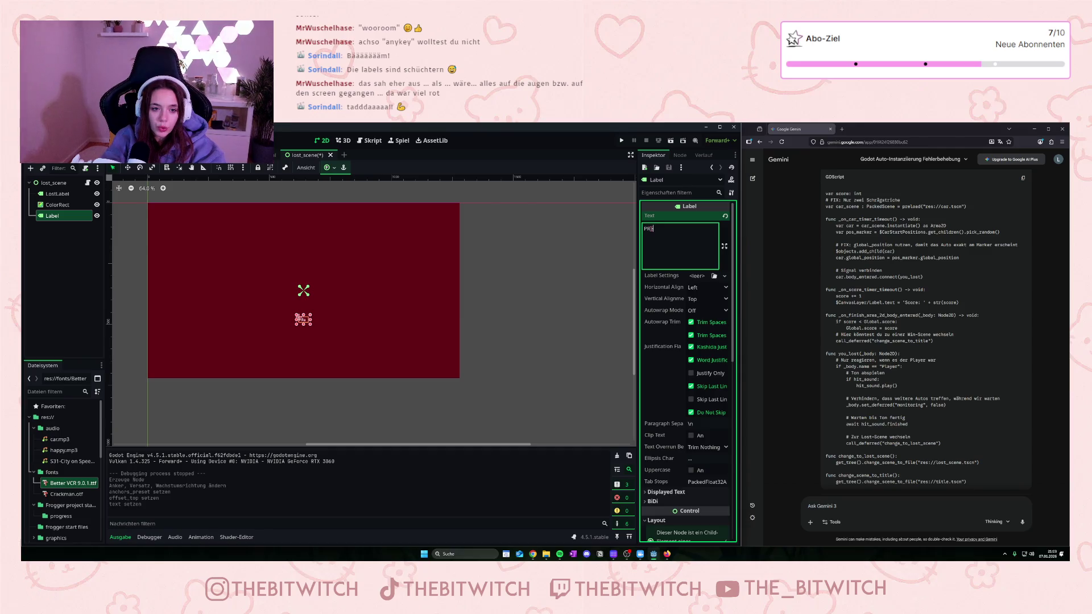
{"action": "type", "text": "s Any Key"}
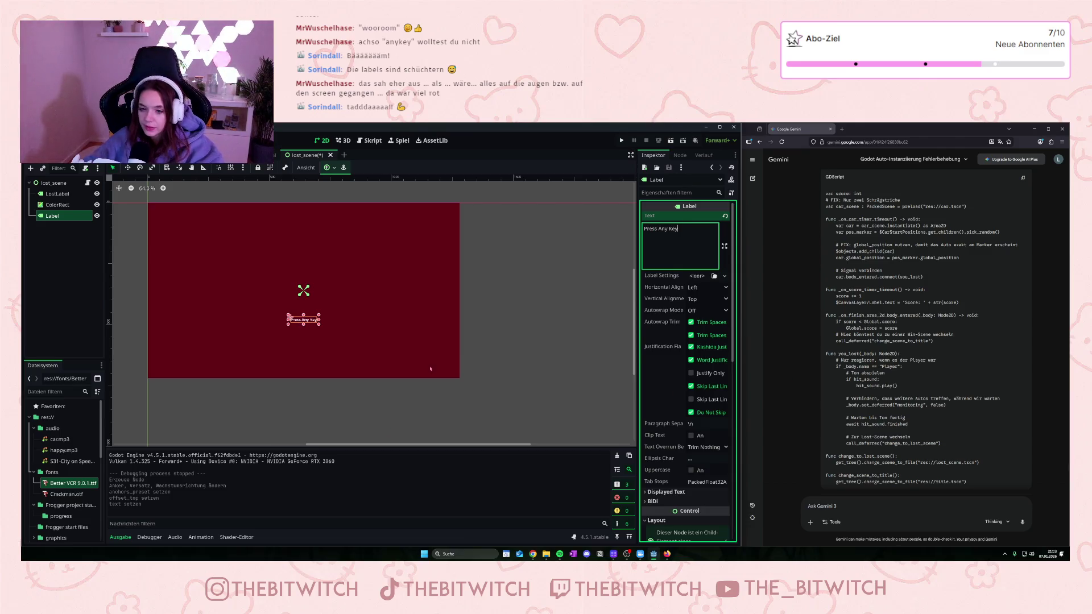
{"action": "scroll", "coordinate": [734, 324], "scroll_direction": "down", "scroll_amount": 3}
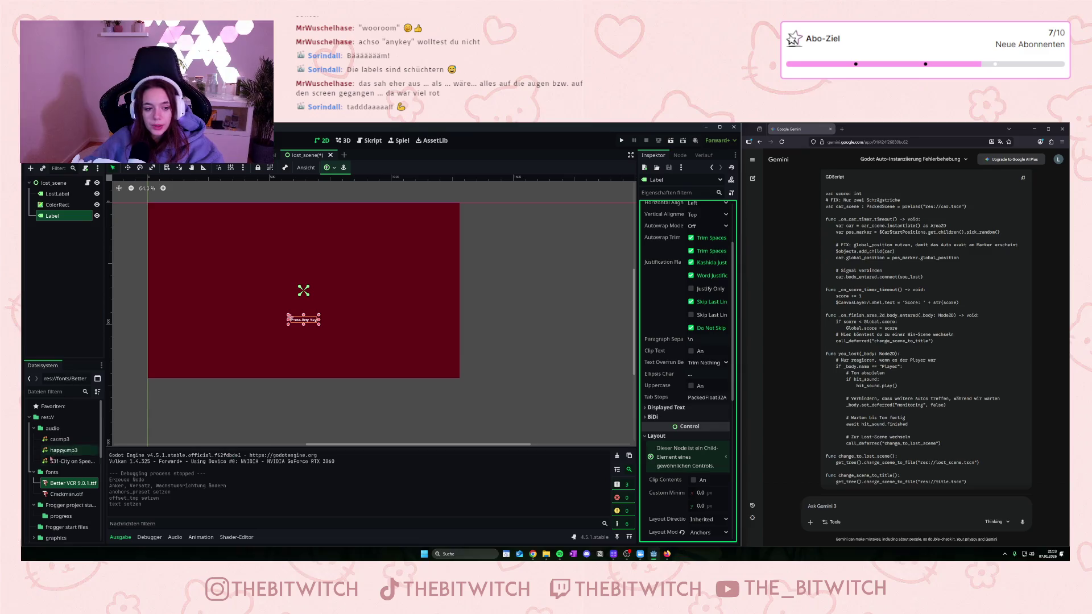
{"action": "left_click", "coordinate": [52, 485]}
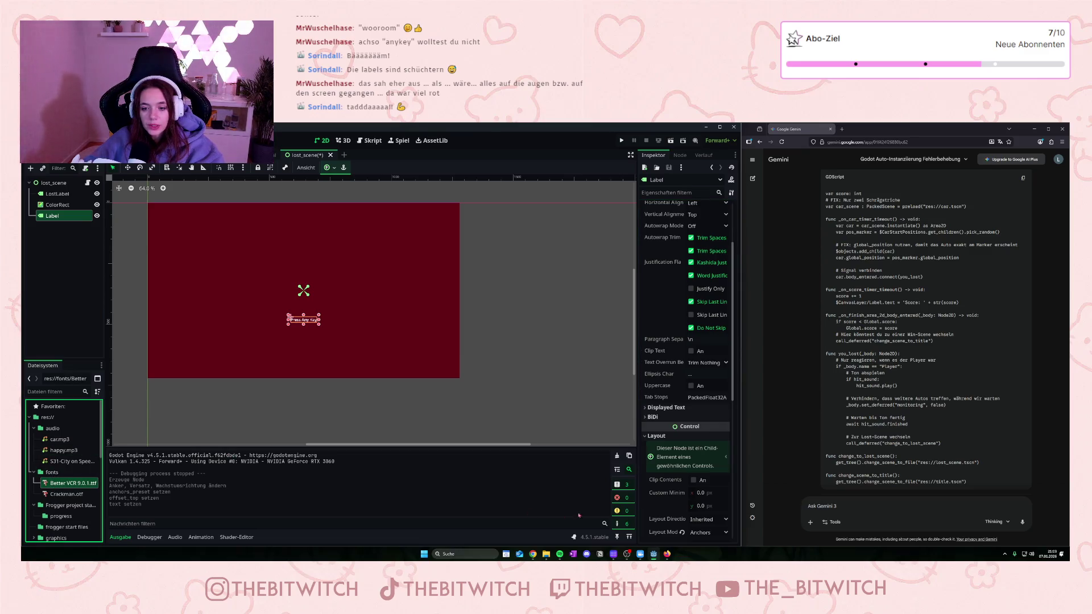
{"action": "scroll", "coordinate": [681, 483], "scroll_direction": "down", "scroll_amount": 5}
{"action": "scroll", "coordinate": [664, 489], "scroll_direction": "down", "scroll_amount": 4}
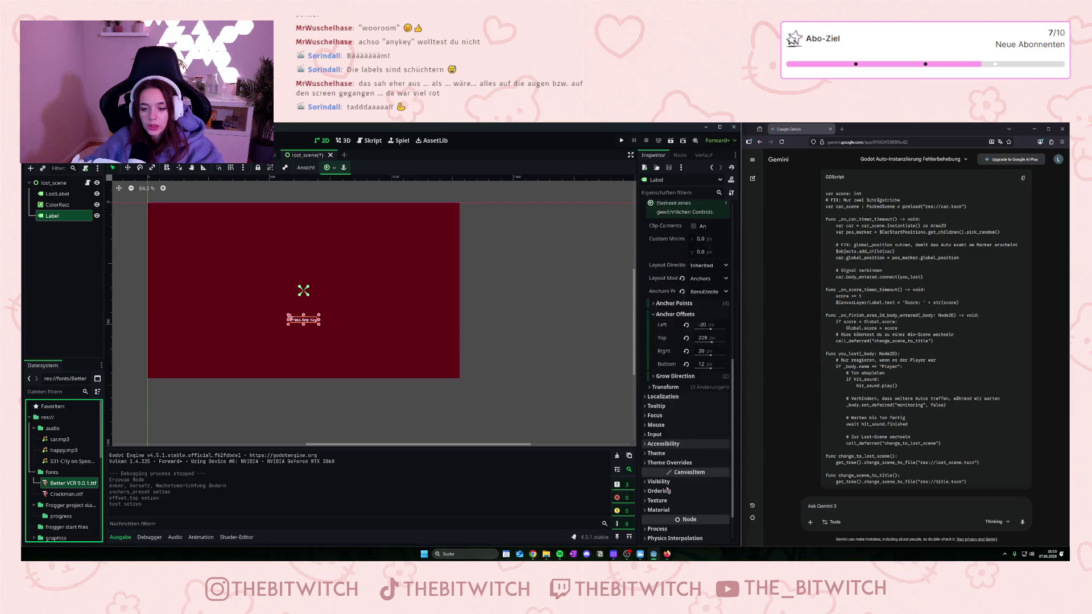
{"action": "left_click", "coordinate": [646, 420]}
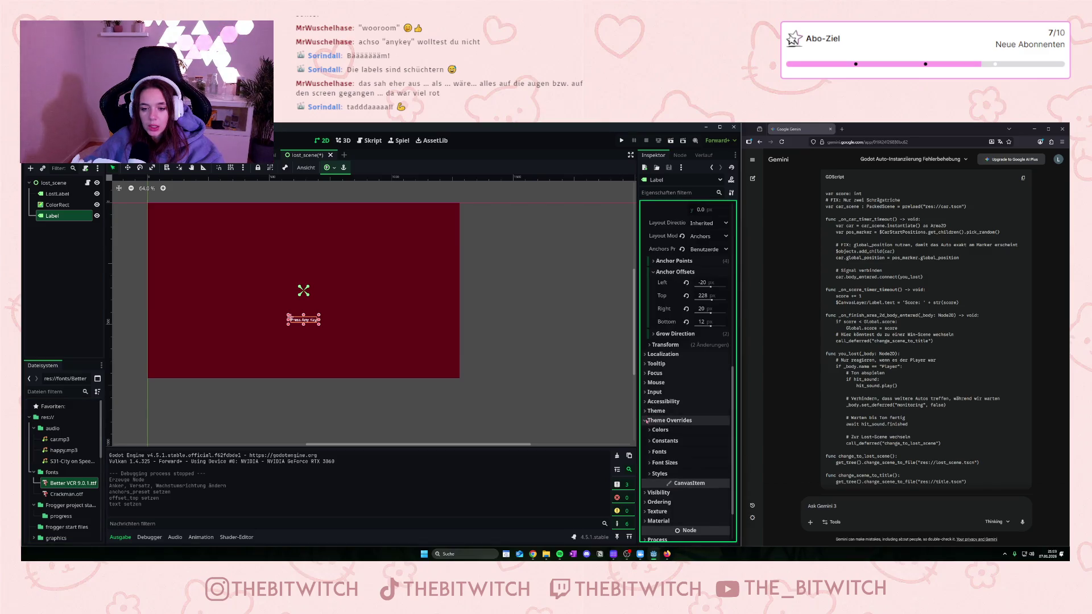
{"action": "left_click", "coordinate": [650, 452]}
{"action": "left_click", "coordinate": [657, 463]}
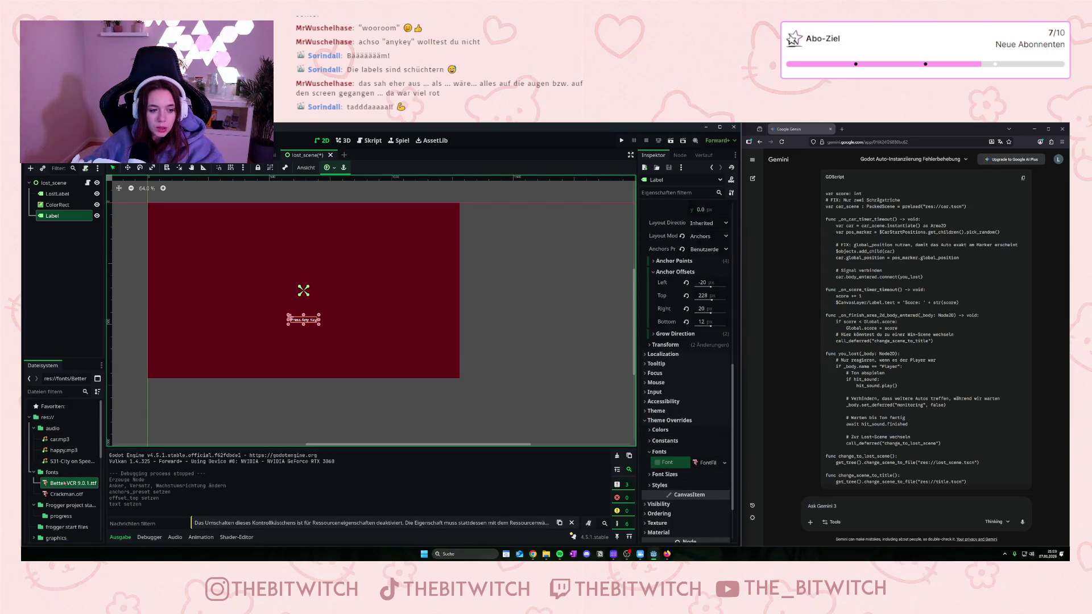
{"action": "mouse_move", "coordinate": [60, 485]}
{"action": "left_mouse_down"}
{"action": "mouse_move", "coordinate": [370, 341]}
{"action": "mouse_move", "coordinate": [708, 462]}
{"action": "left_mouse_up"}
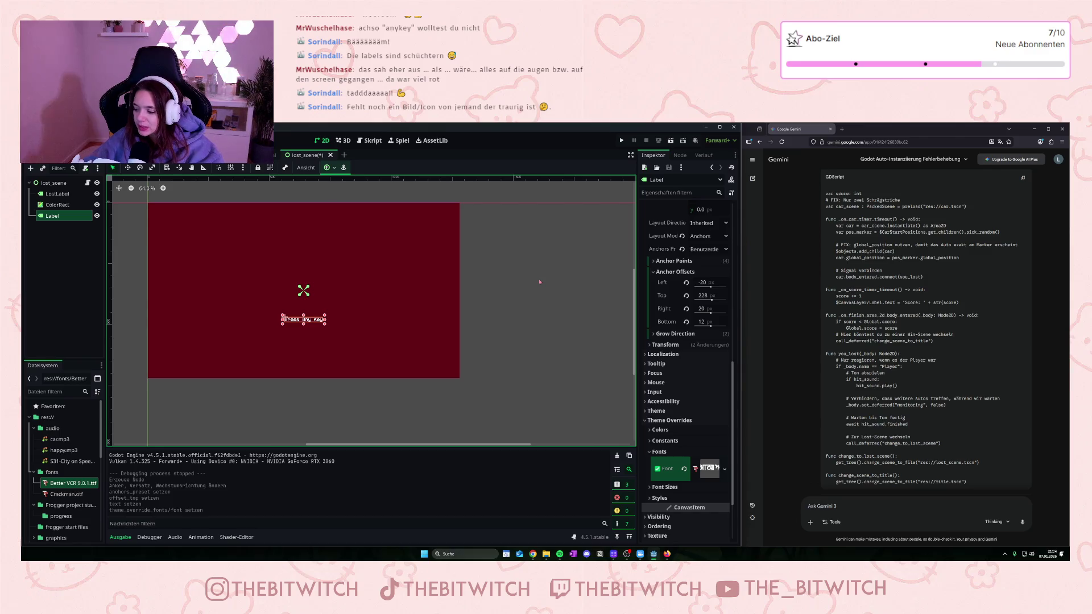
{"action": "left_click", "coordinate": [535, 284]}
{"action": "key", "text": "ctrl+s"}
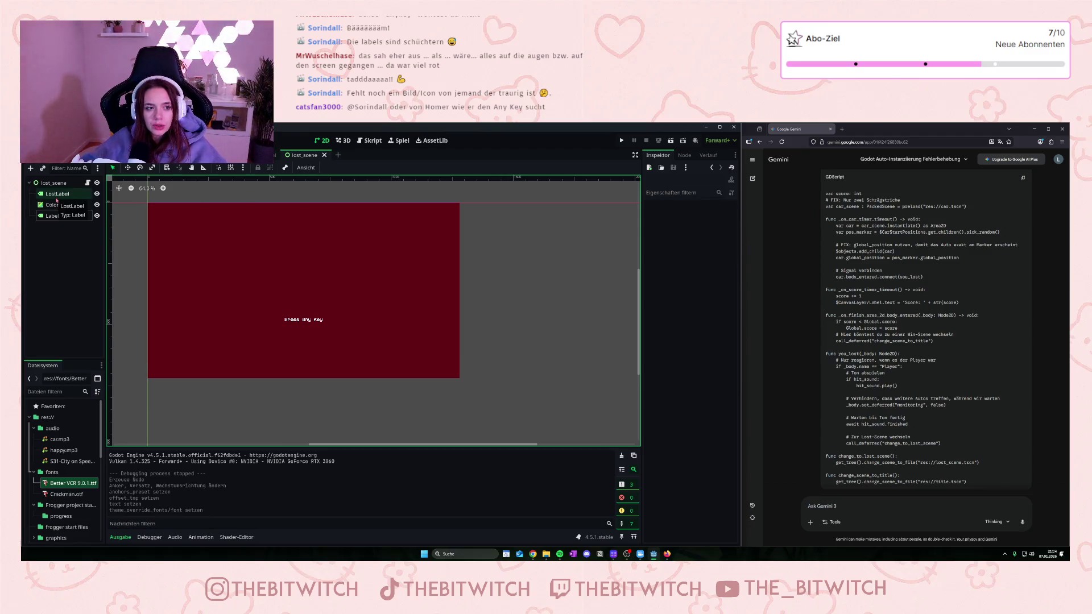
Step: Return to lost_scene and open its lost_scene.gd script
{"action": "left_click", "coordinate": [253, 155]}
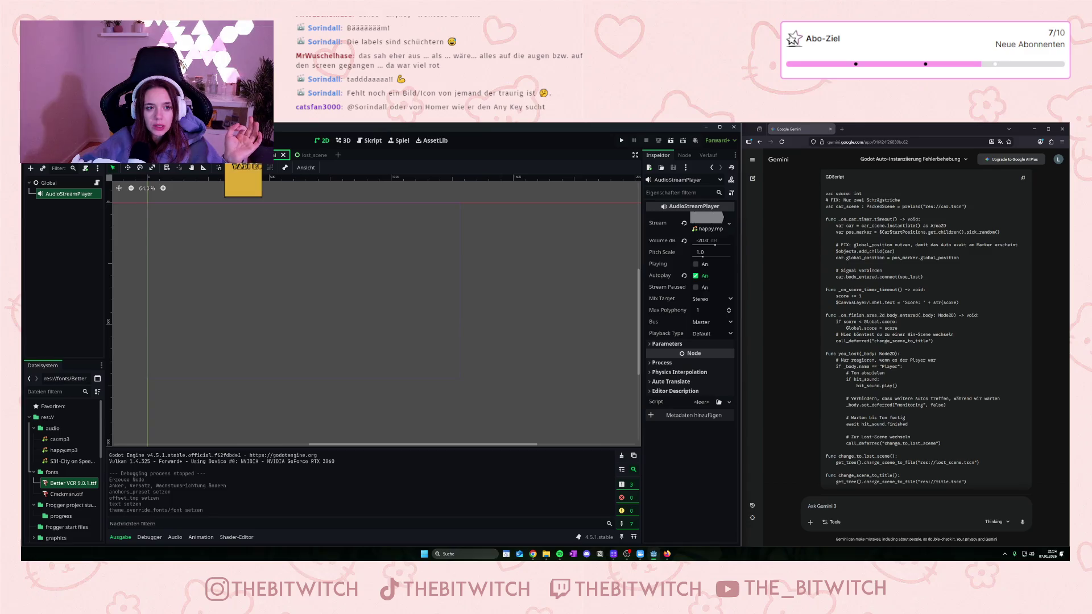
{"action": "left_click", "coordinate": [310, 154]}
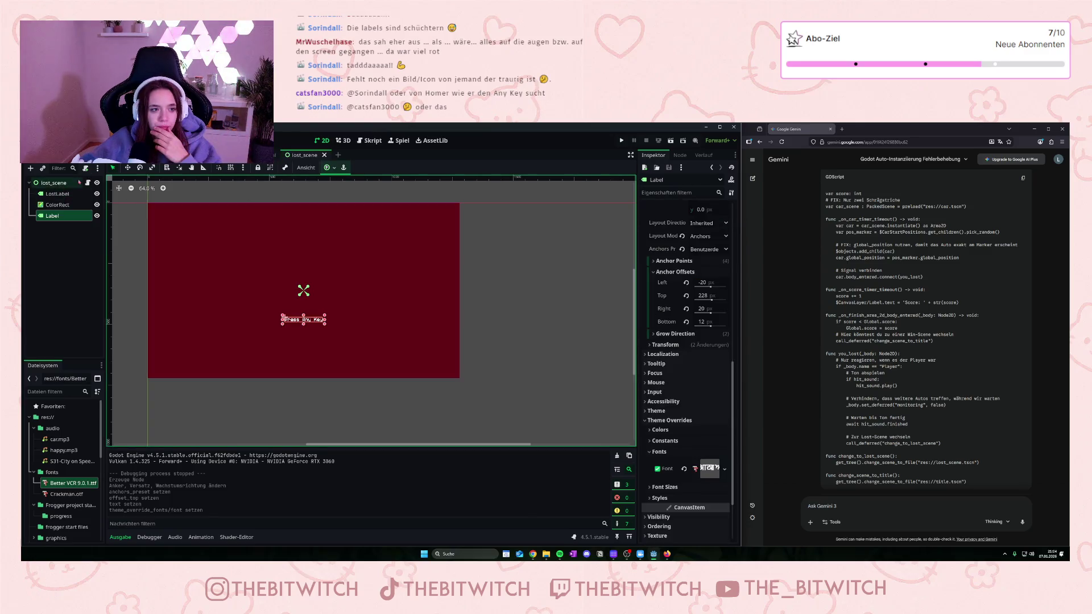
{"action": "left_click", "coordinate": [87, 182]}
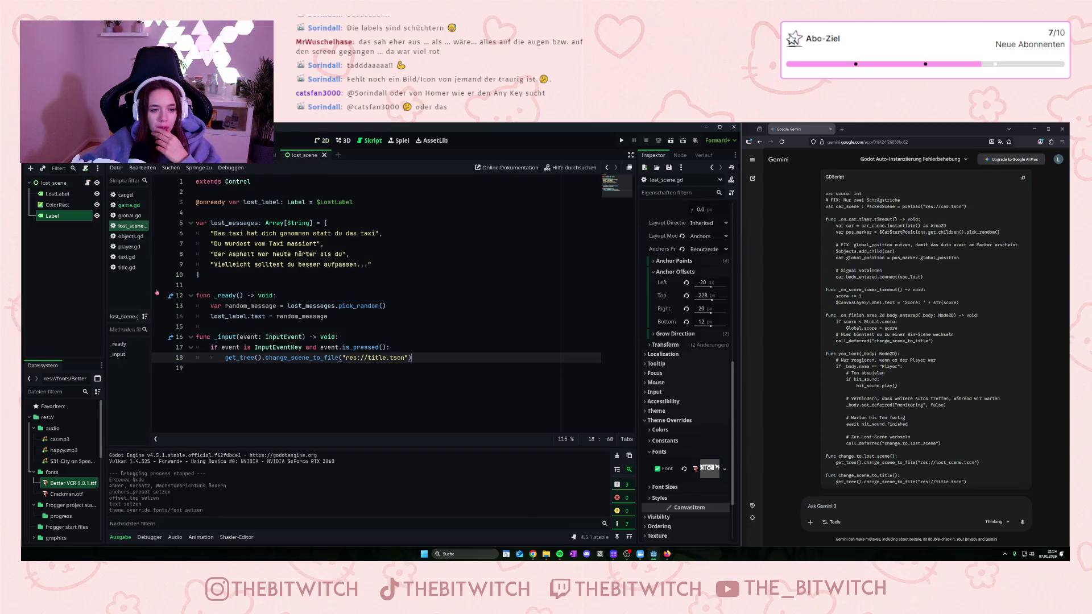
Step: Change 'taxi' to 'Taxi' in the first death message, then run the game to test
{"action": "left_click", "coordinate": [230, 233]}
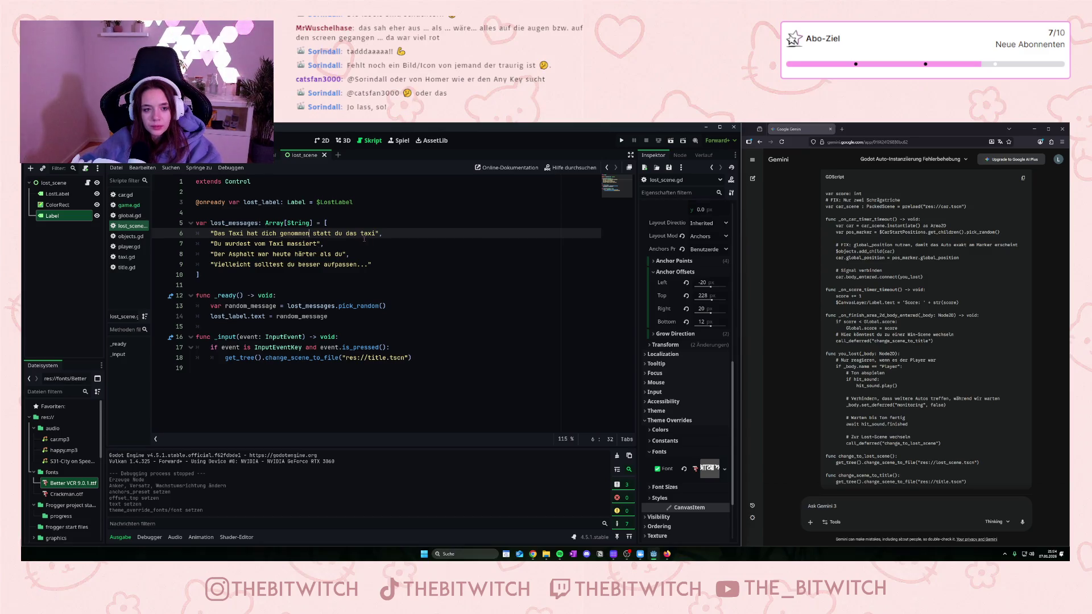
{"action": "key", "text": "Delete"}
{"action": "type", "text": "T"}
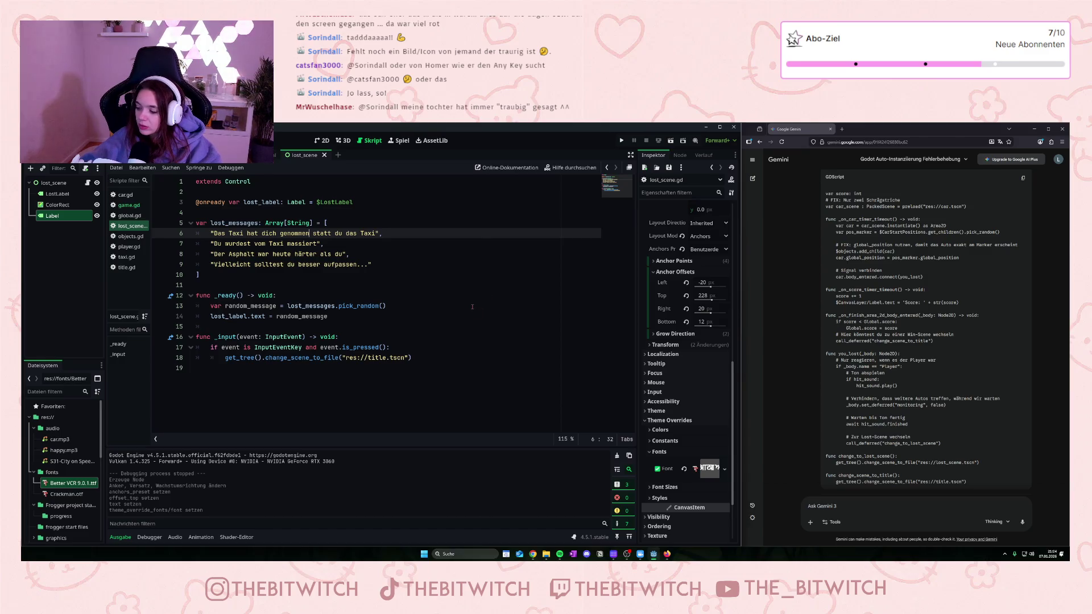
{"action": "left_click", "coordinate": [474, 327]}
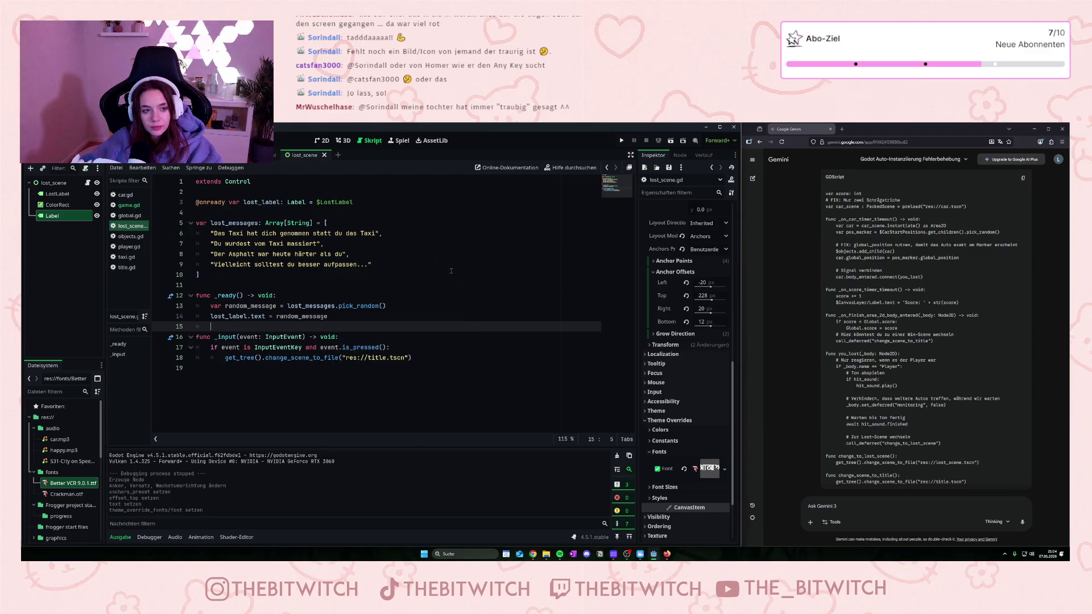
{"action": "left_click", "coordinate": [621, 141]}
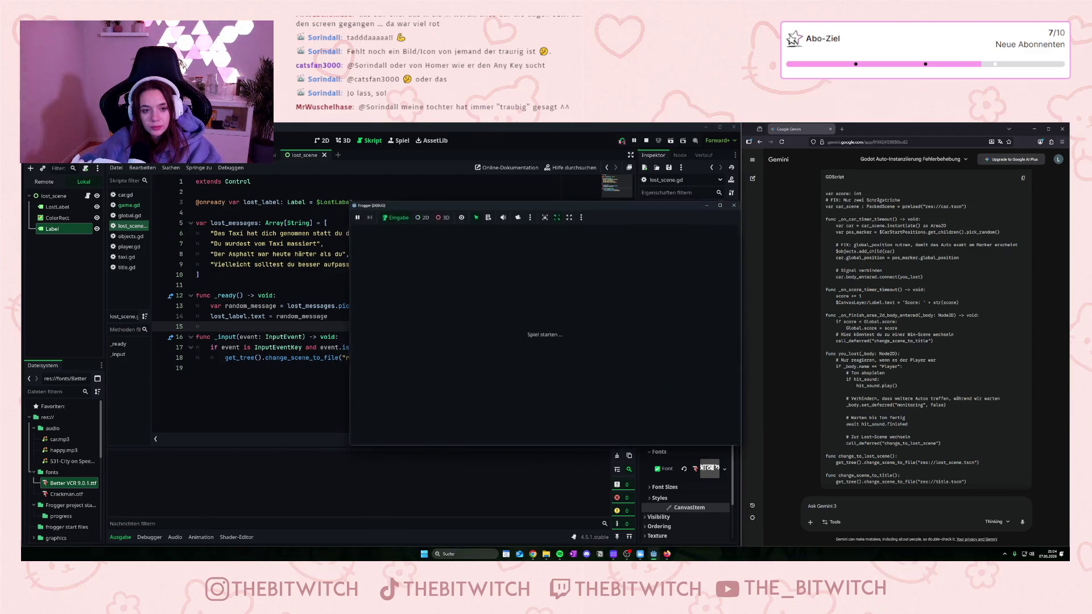
{"action": "key", "text": "Up"}
{"action": "key", "text": "Up"}
{"action": "key", "text": "Up"}
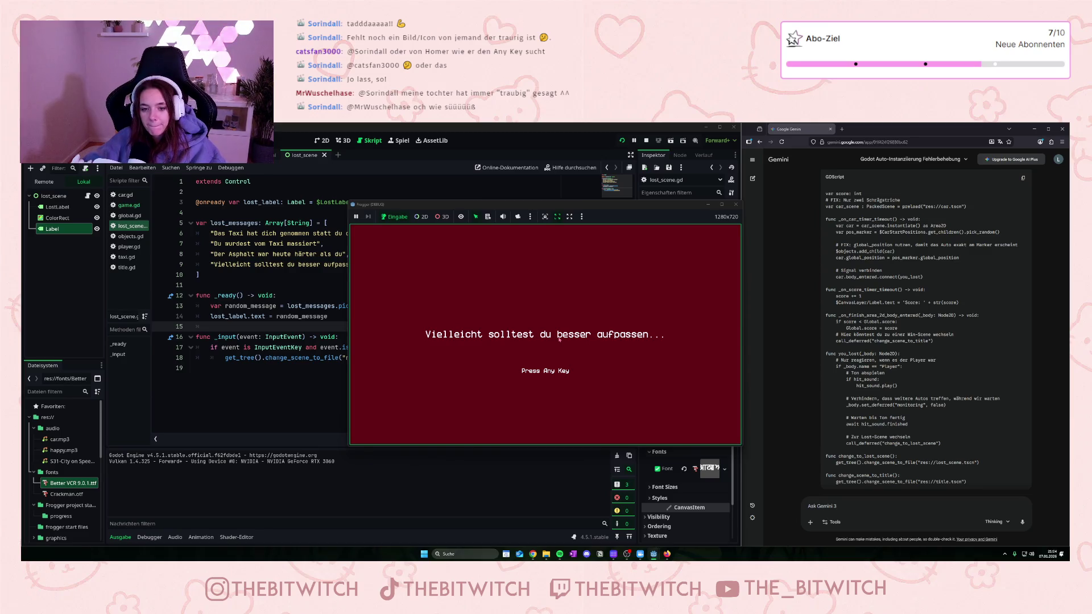
{"action": "key", "text": "space"}
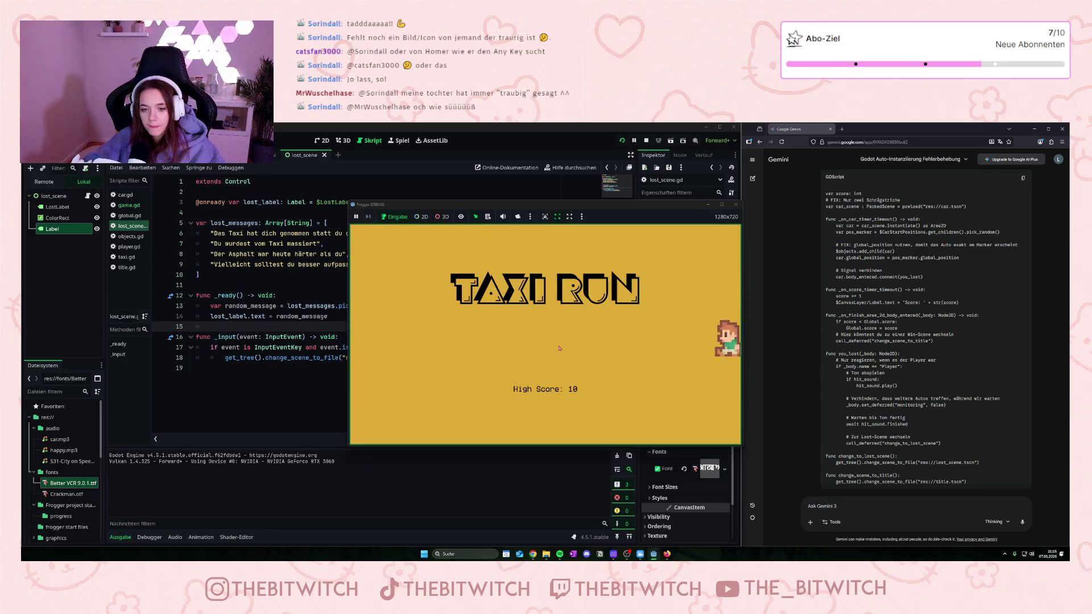
{"action": "key", "text": "space"}
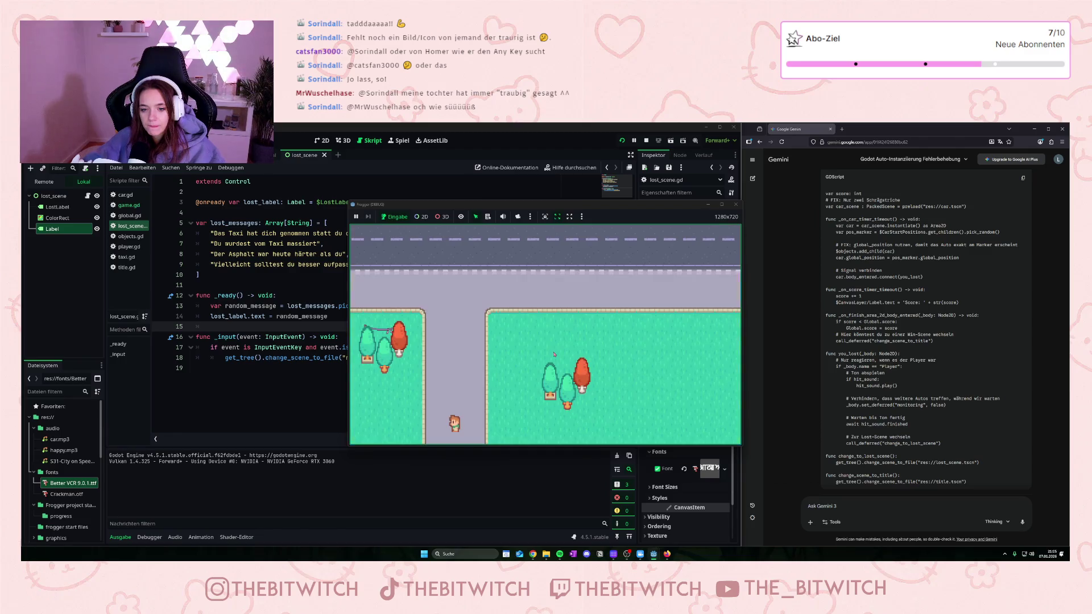
{"action": "key", "text": "Up"}
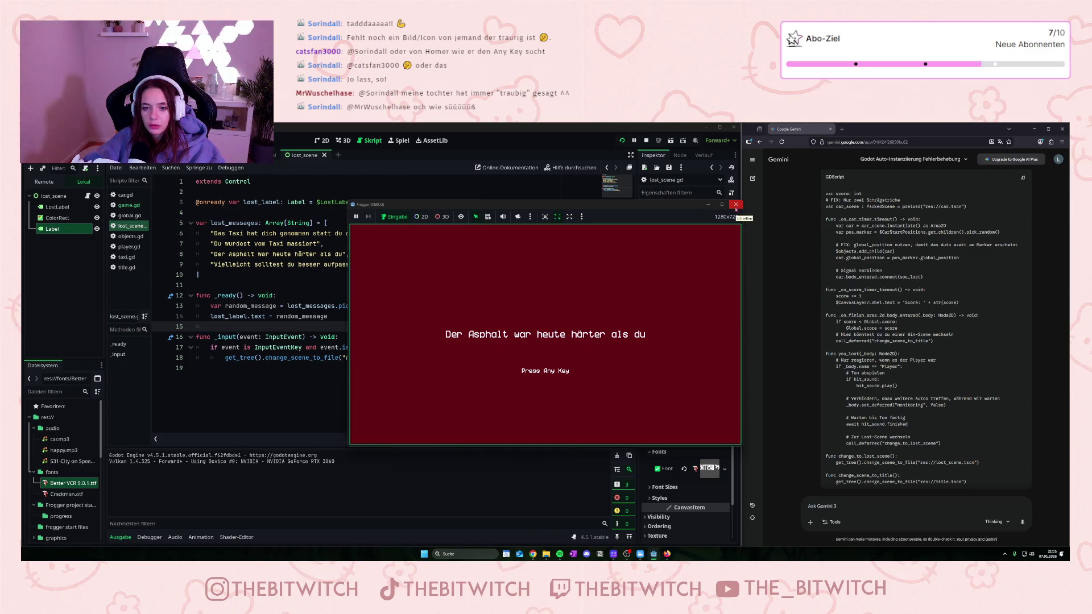
{"action": "key", "text": "space"}
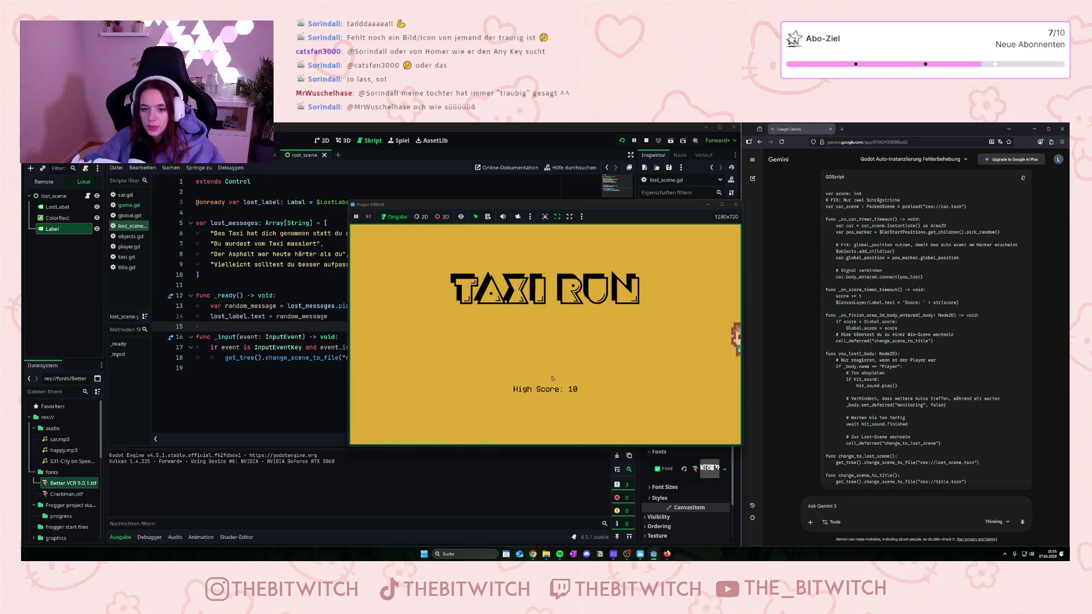
{"action": "key", "text": "space"}
{"action": "key", "text": "Up"}
{"action": "key", "text": "Right"}
{"action": "key", "text": "Up"}
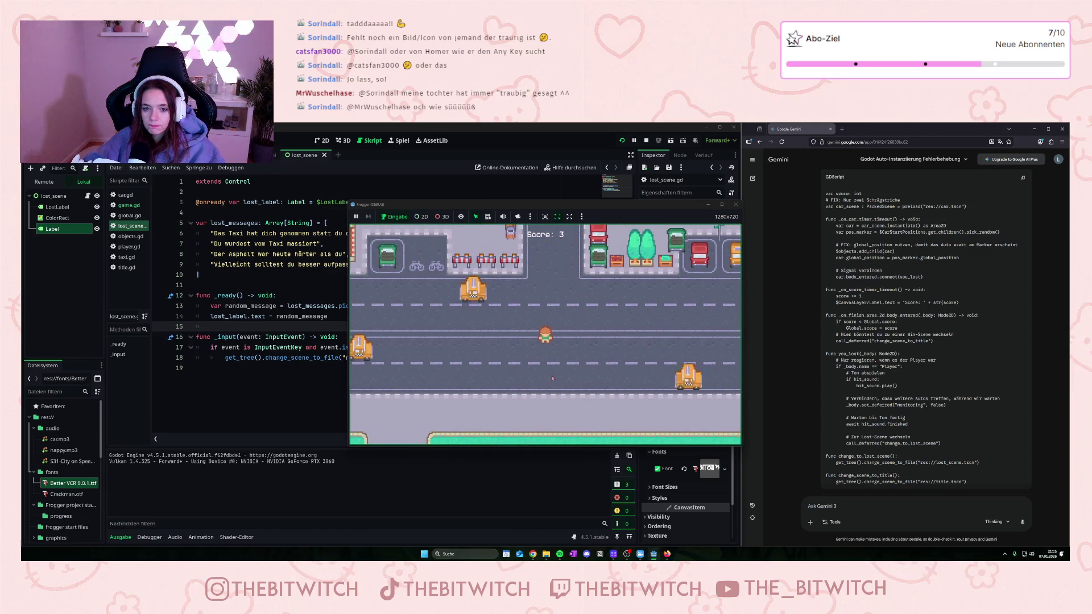
{"action": "key", "text": "Up"}
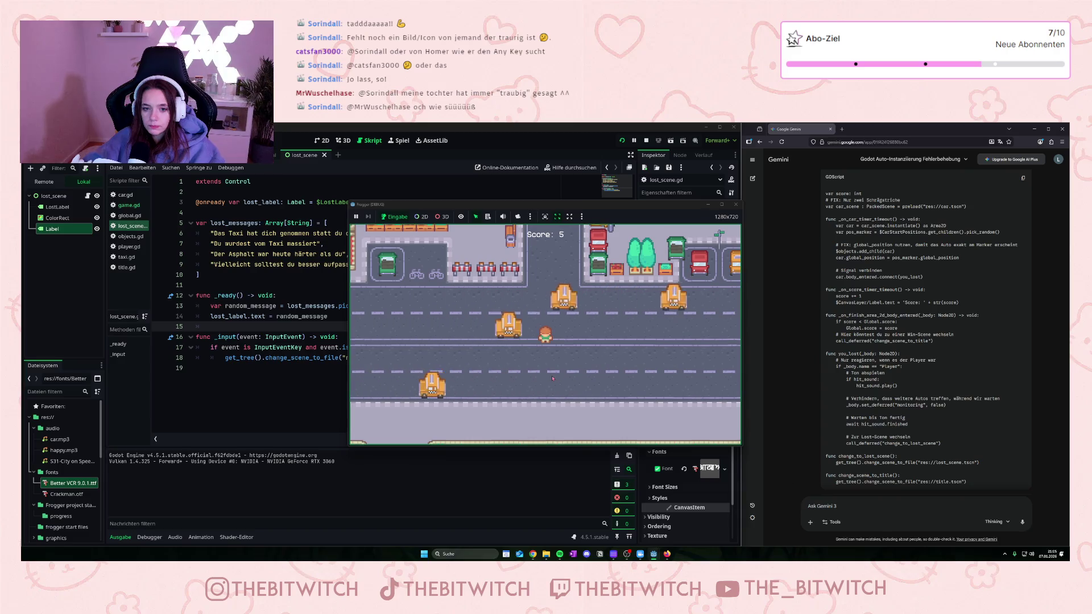
{"action": "key", "text": "Up"}
{"action": "key", "text": "Up"}
{"action": "key", "text": "Up"}
{"action": "key", "text": "Up"}
{"action": "key", "text": "Up"}
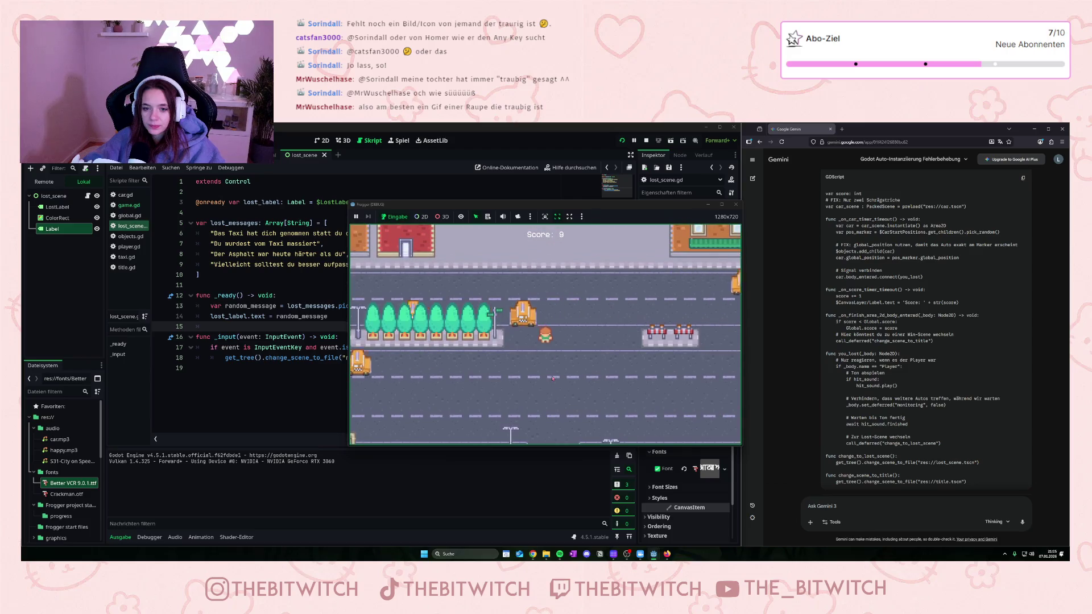
{"action": "key", "text": "Up"}
{"action": "key", "text": "Up"}
{"action": "key", "text": "Up"}
{"action": "key", "text": "Down"}
{"action": "key", "text": "Up"}
{"action": "key", "text": "Down"}
{"action": "key", "text": "Down"}
{"action": "key", "text": "Down"}
{"action": "key", "text": "Up"}
{"action": "key", "text": "Up"}
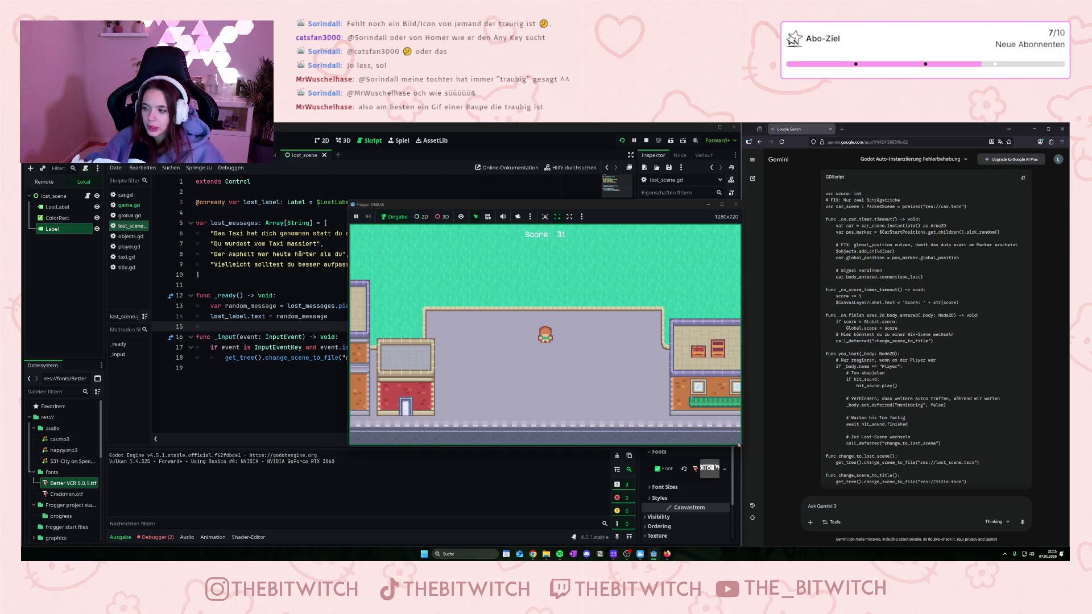
{"action": "left_click", "coordinate": [736, 205]}
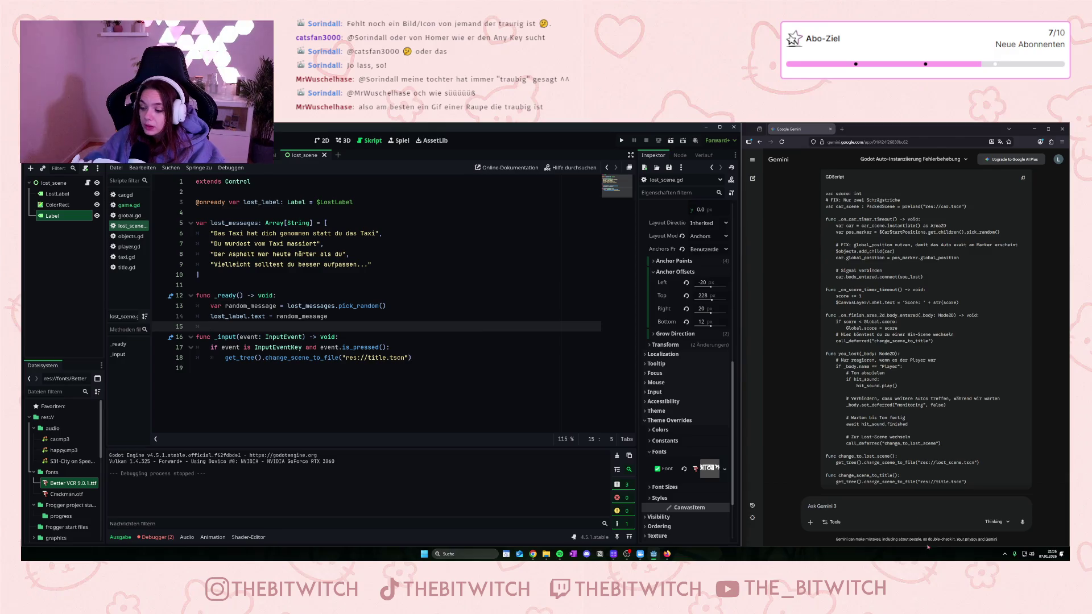
{"action": "key", "text": "alt+Tab"}
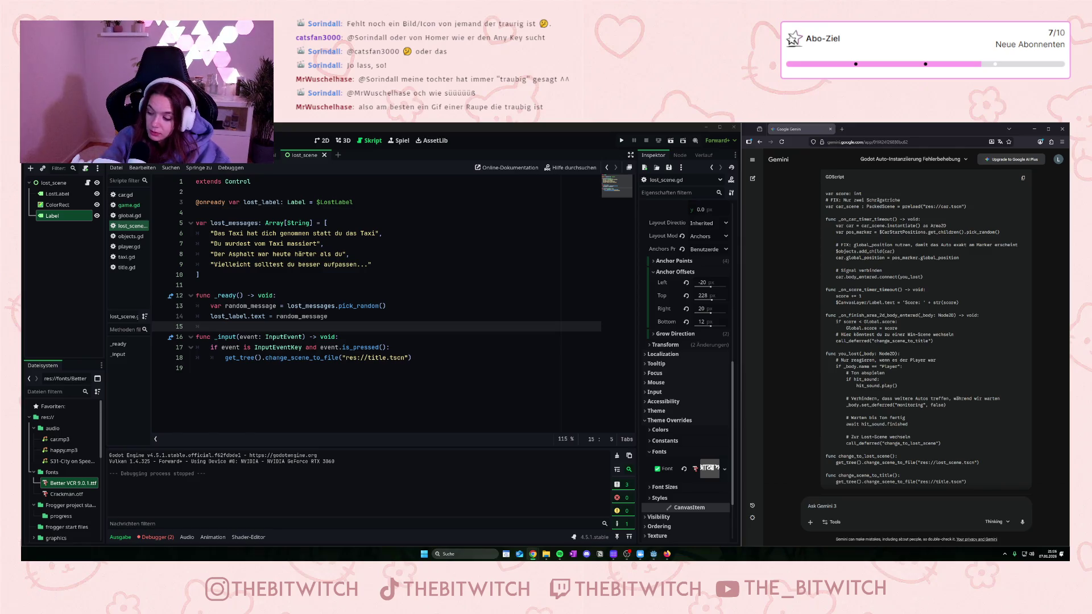